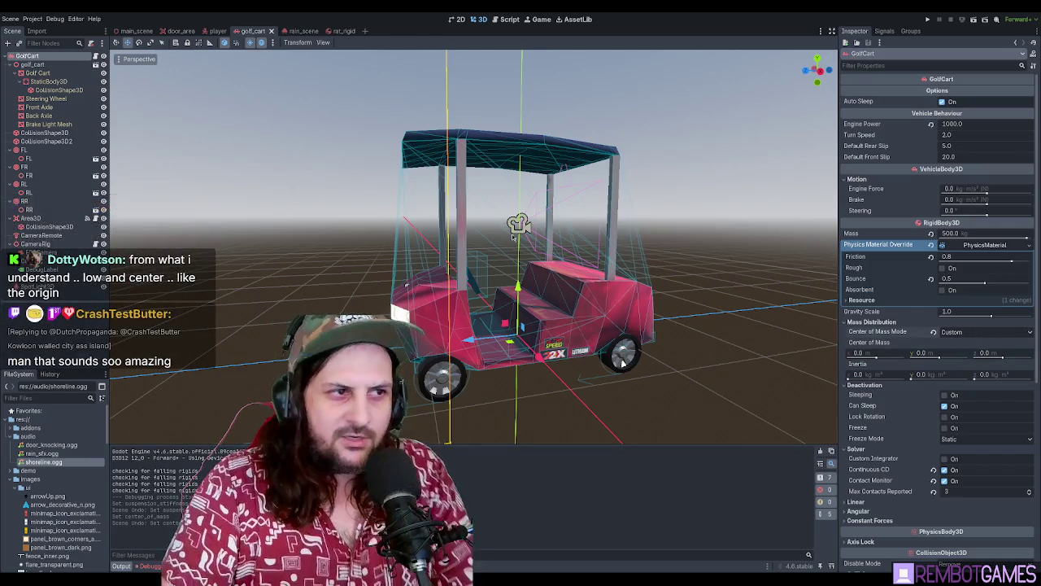
# Select the FL wheel and try Stiffness 5.88 and Friction Slip 10.5, undoing each
pyautogui.moveTo(529, 242)
pyautogui.mouseDown()
pyautogui.moveTo(703, 220)
pyautogui.moveTo(634, 221)
pyautogui.mouseUp()
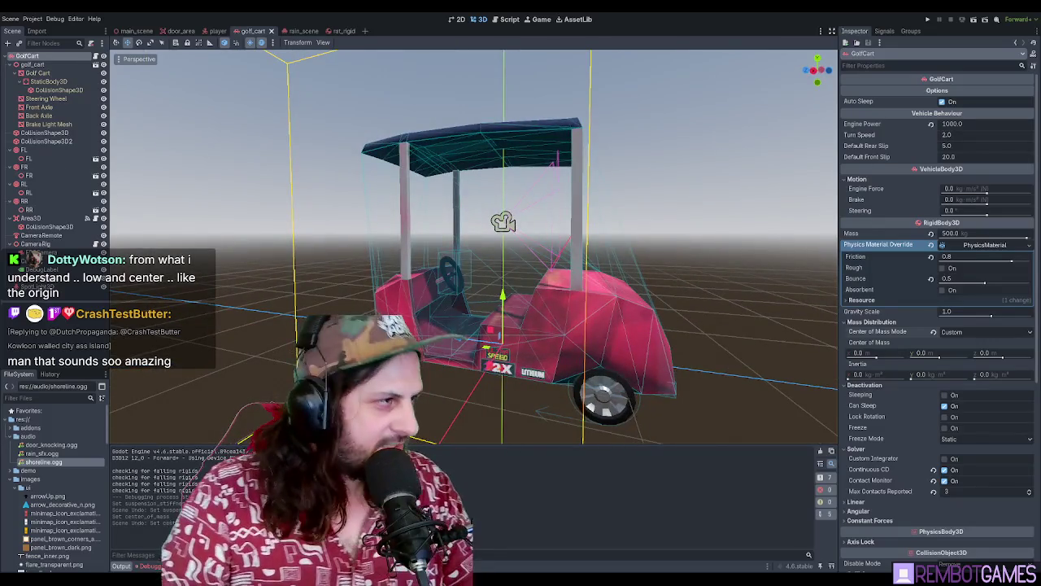
pyautogui.click(24, 183)
pyautogui.click(25, 151)
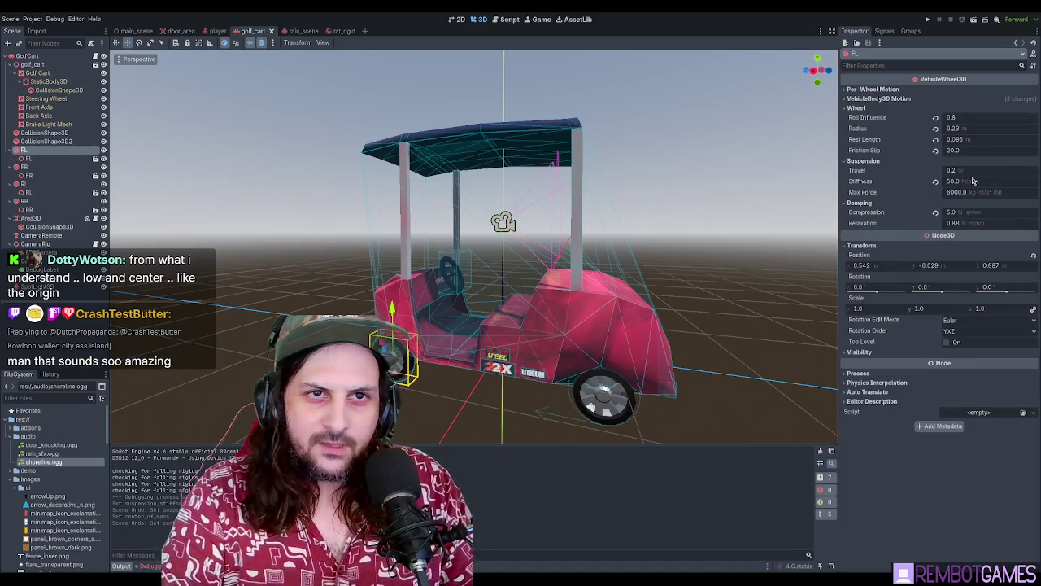
pyautogui.moveTo(950, 186); pyautogui.dragTo(961, 187)
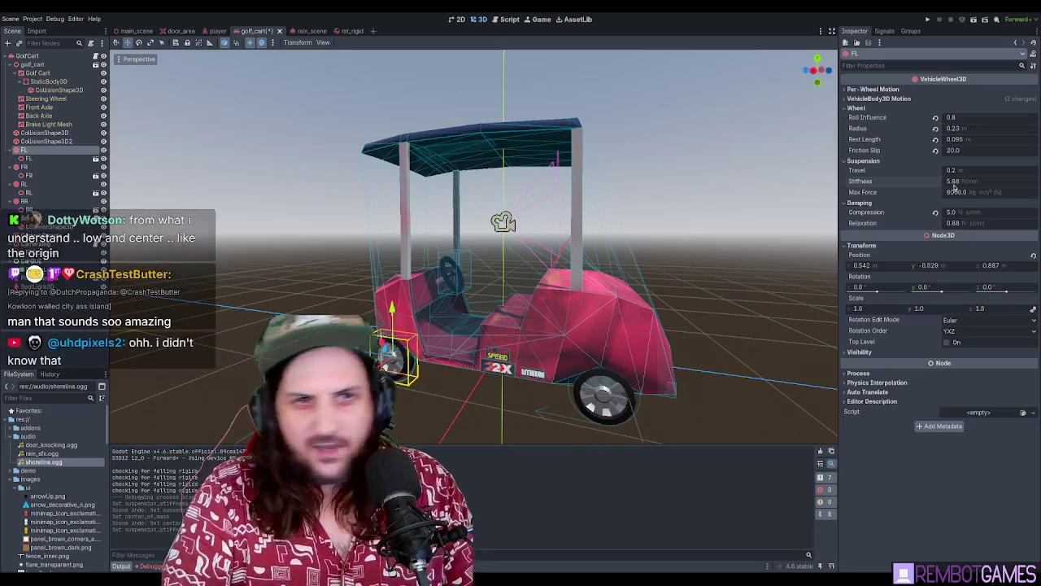
pyautogui.hotkey('ctrl', 'z')
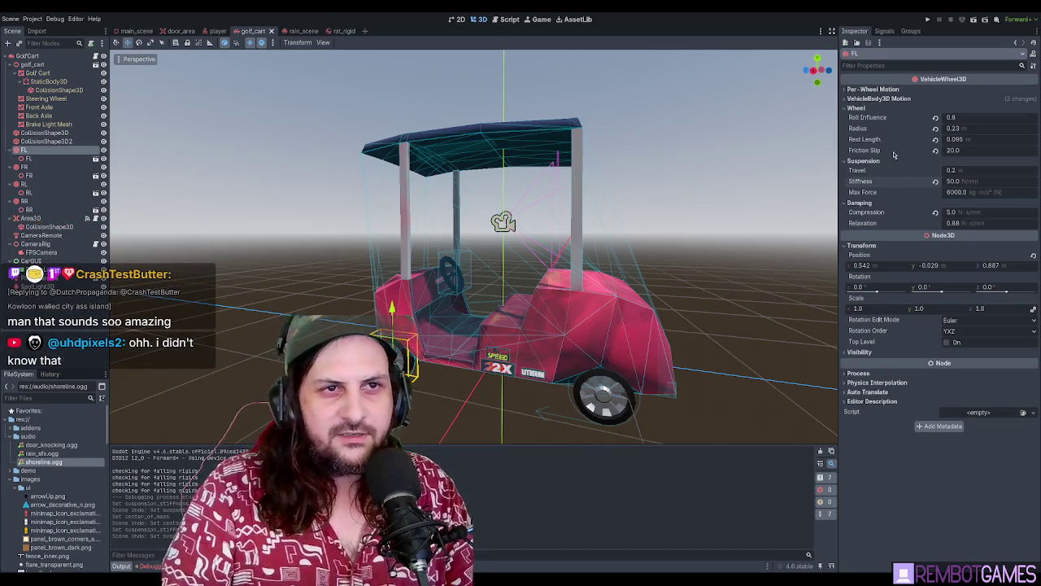
pyautogui.moveTo(945, 154); pyautogui.dragTo(937, 155)
pyautogui.hotkey('ctrl', 'z')
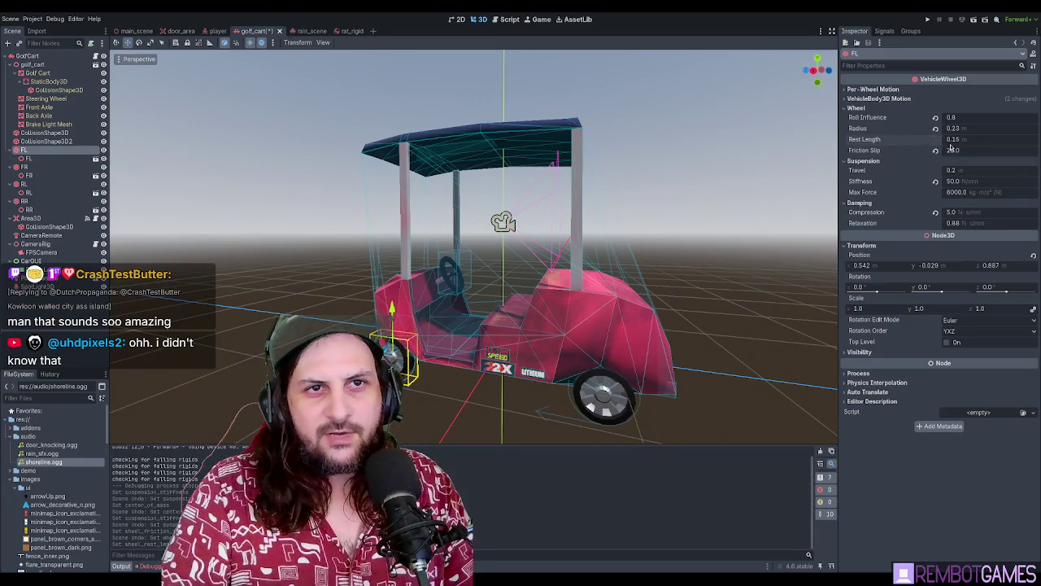
# Revert earlier wheel edits (Roll Influence back to 0.8), show motion settings, and select GolfCart
pyautogui.hotkey('ctrl', 'z')
pyautogui.hotkey('ctrl', 'z')
pyautogui.hotkey('ctrl', 'z')
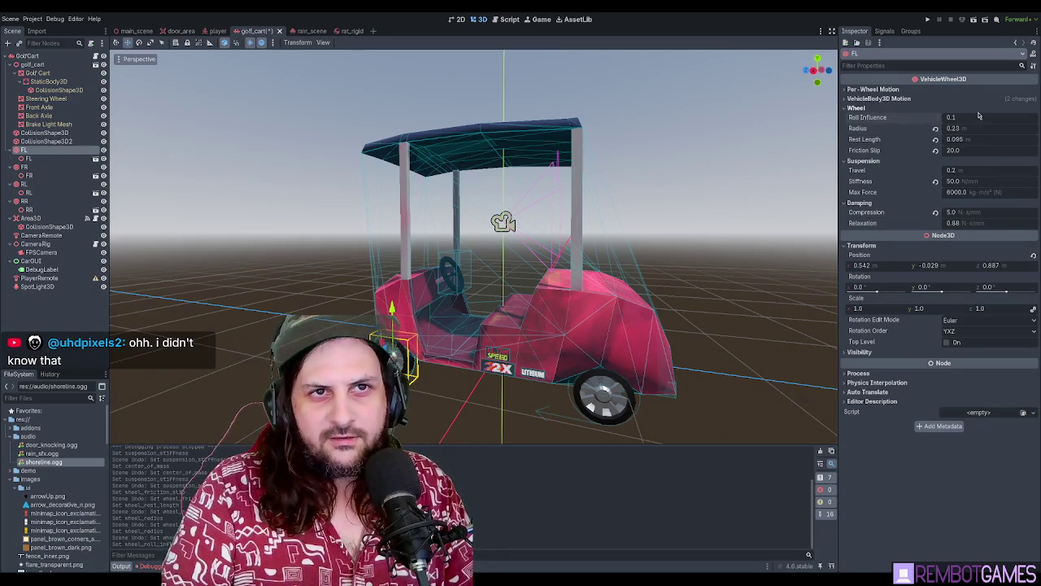
pyautogui.hotkey('ctrl', 'z')
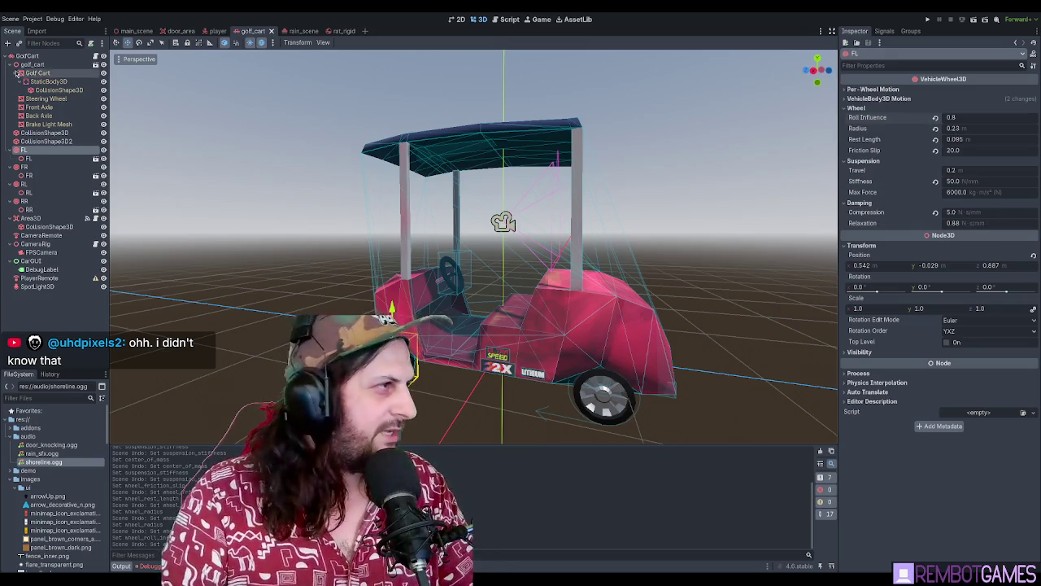
pyautogui.click(875, 91)
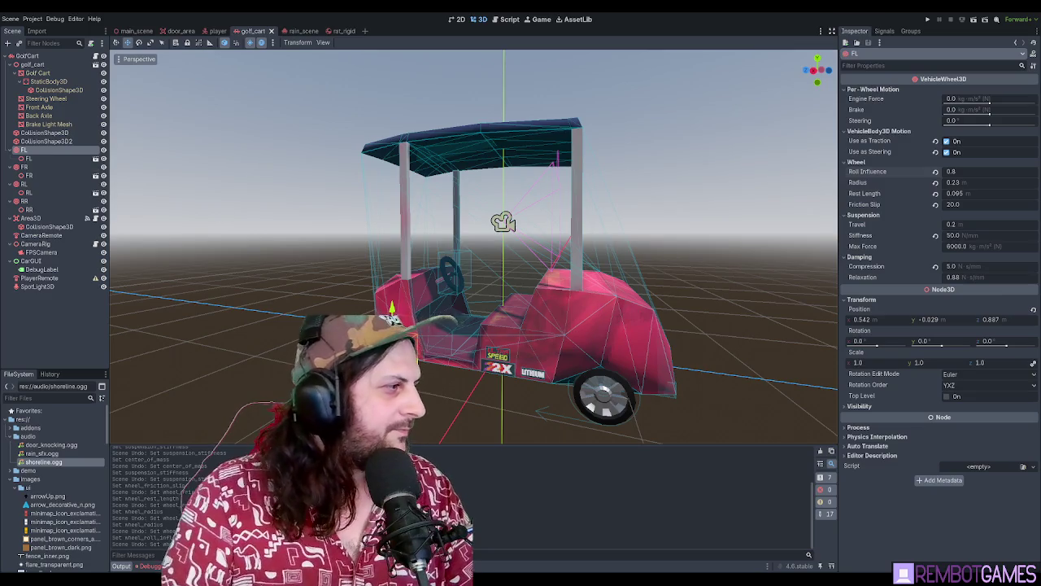
pyautogui.click(27, 55)
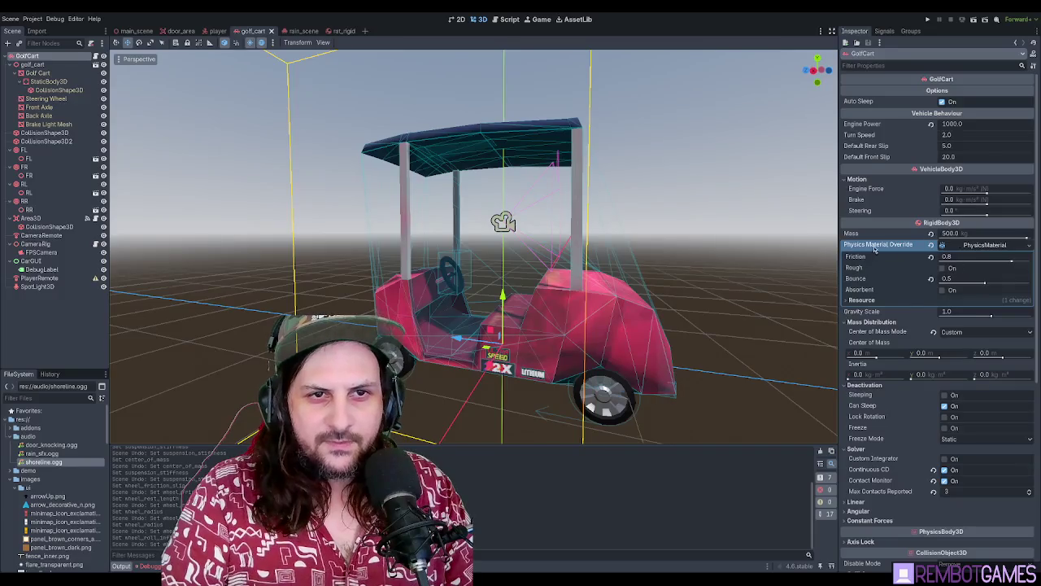
# Review GolfCart's Inspector settings (turn speed 2.0, rear slip 5.0, front slip 20.0), then run the game
pyautogui.scroll(-2, 853, 332)
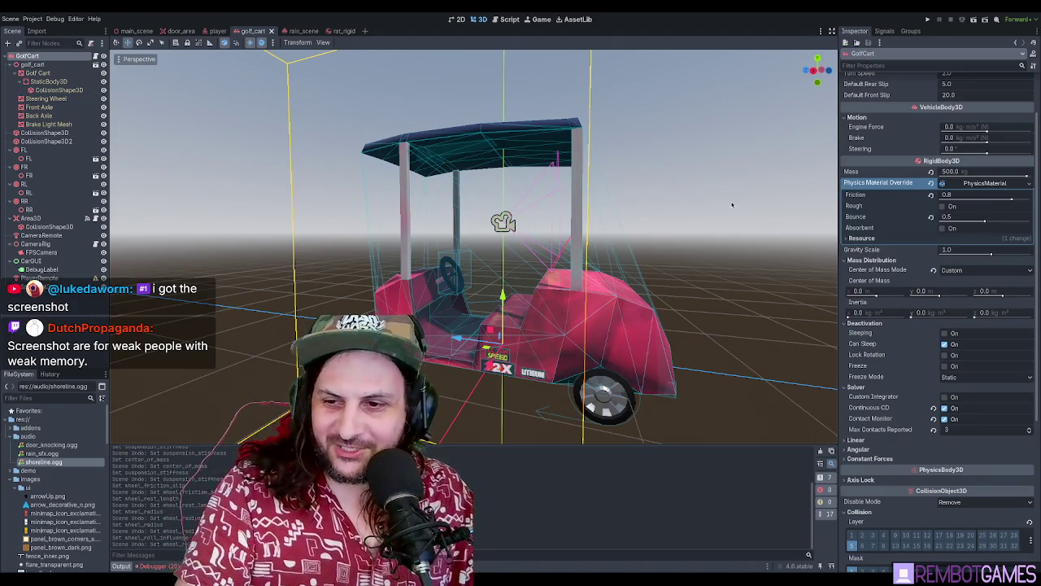
pyautogui.moveTo(730, 198)
pyautogui.mouseDown()
pyautogui.moveTo(716, 208)
pyautogui.moveTo(726, 218)
pyautogui.moveTo(745, 208)
pyautogui.mouseUp()
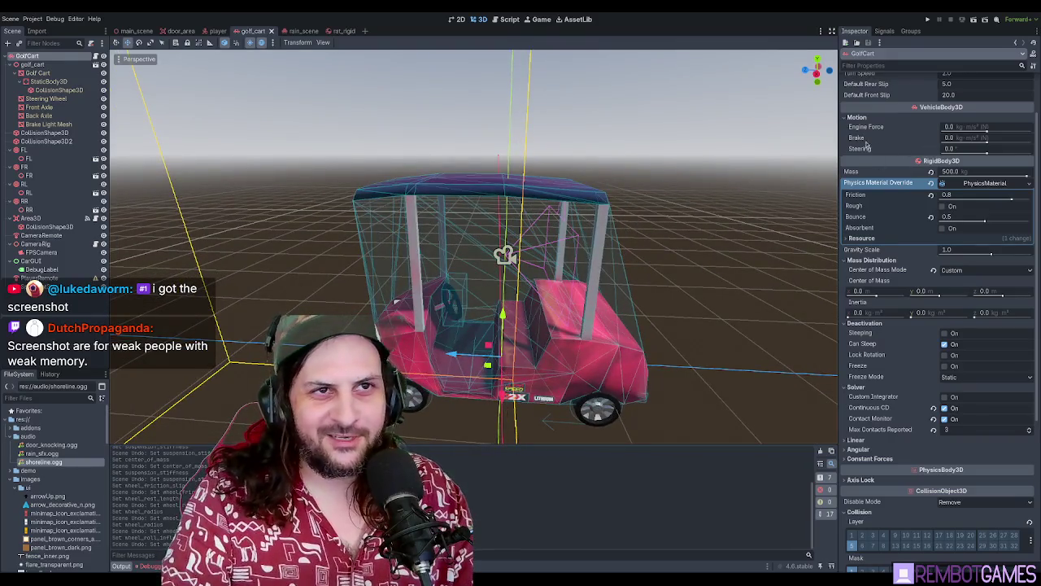
pyautogui.scroll(3, 880, 149)
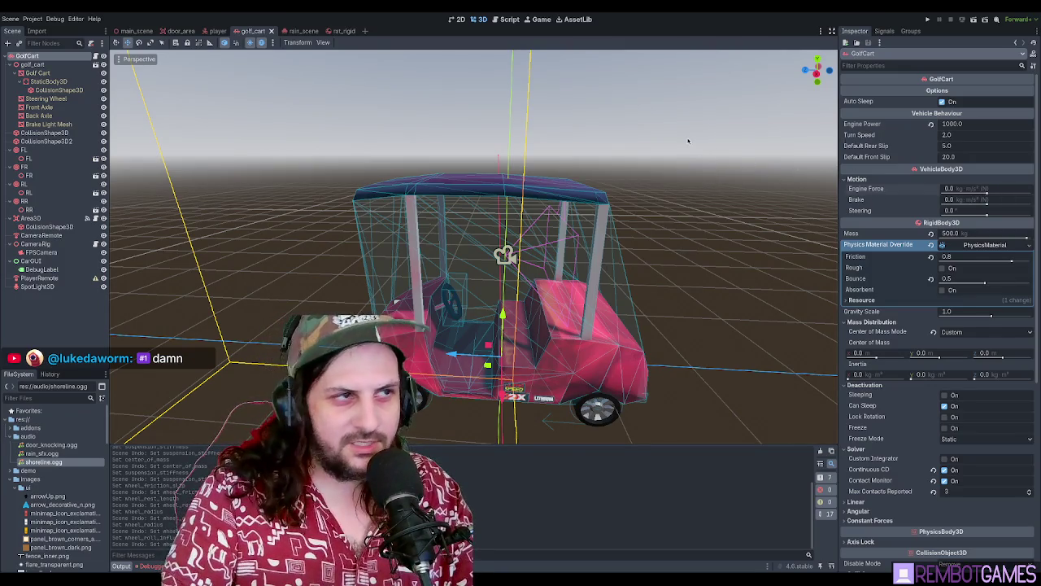
pyautogui.press('F5')
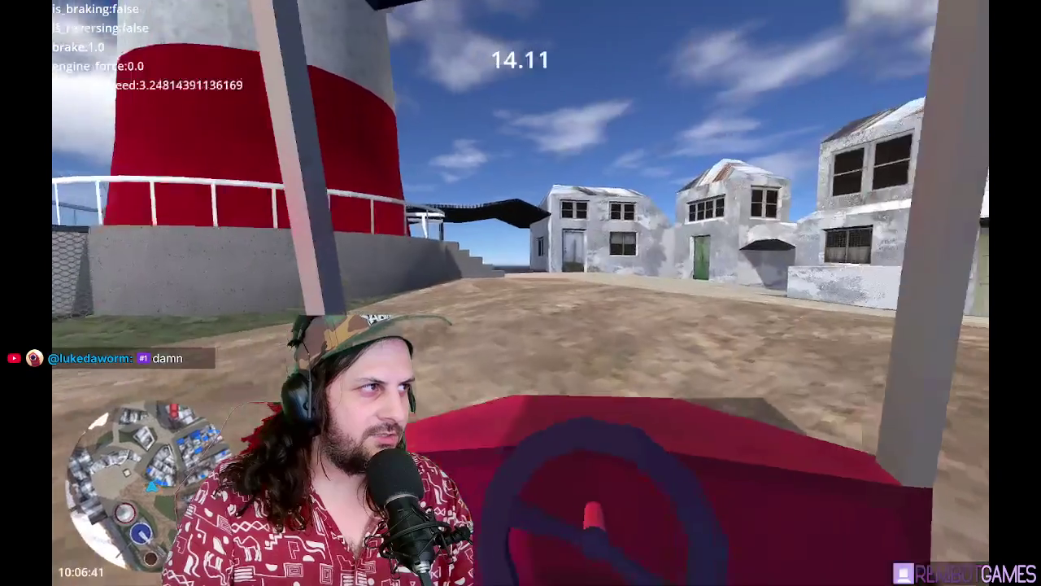
# Drive the golf cart toward the sea, reverse out of the tunnel, and head back toward the houses
pyautogui.press('Left')
pyautogui.press('Up')
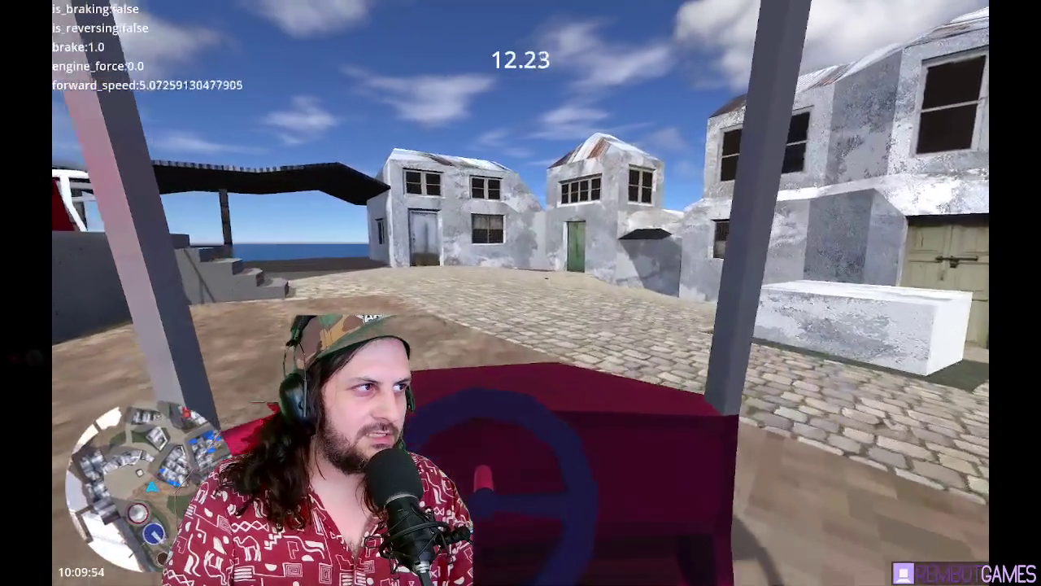
pyautogui.press('Right')
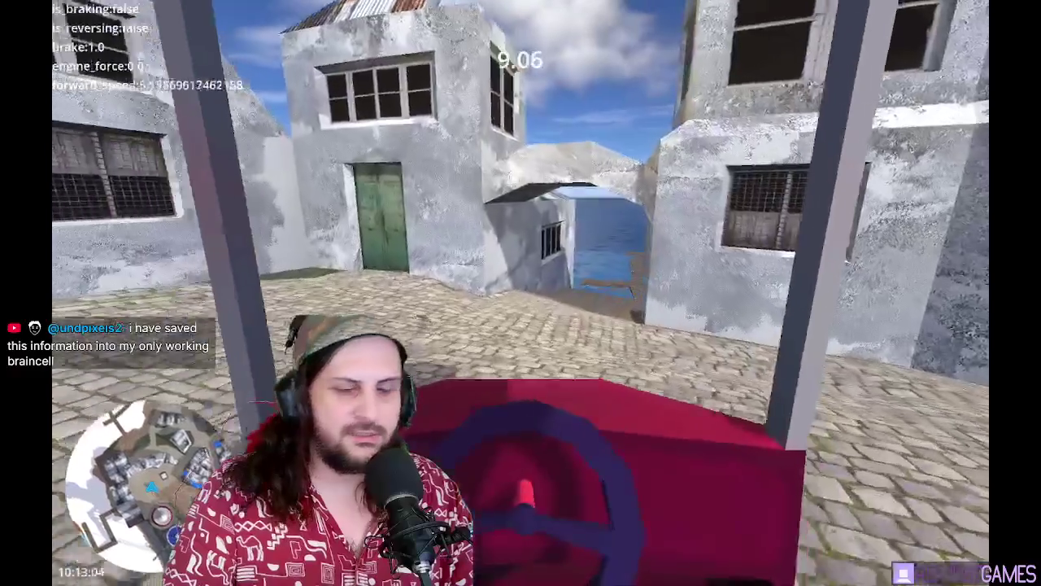
pyautogui.press('Down')
pyautogui.press('Up')
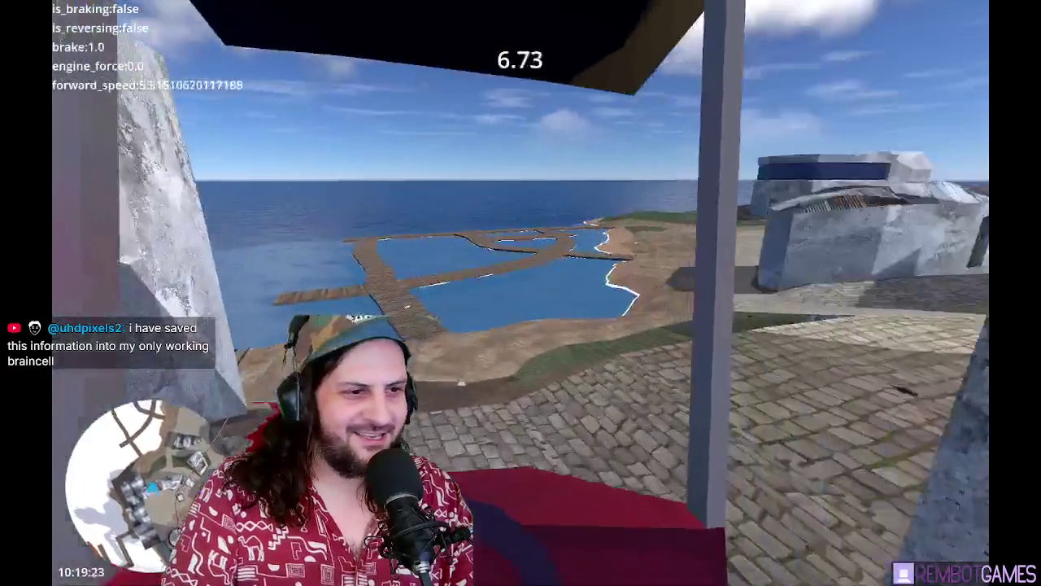
pyautogui.press('Right')
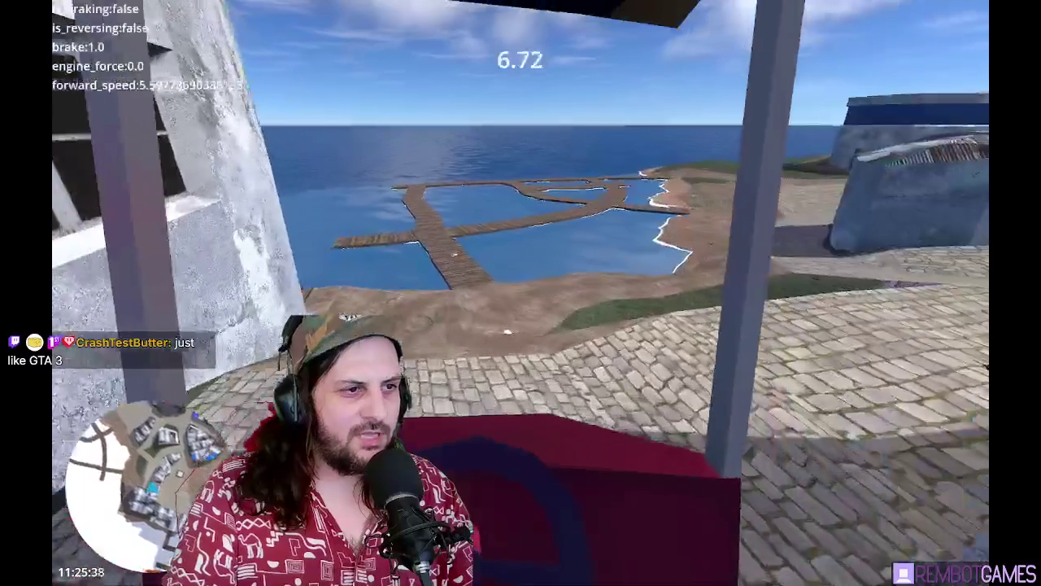
pyautogui.press('d')
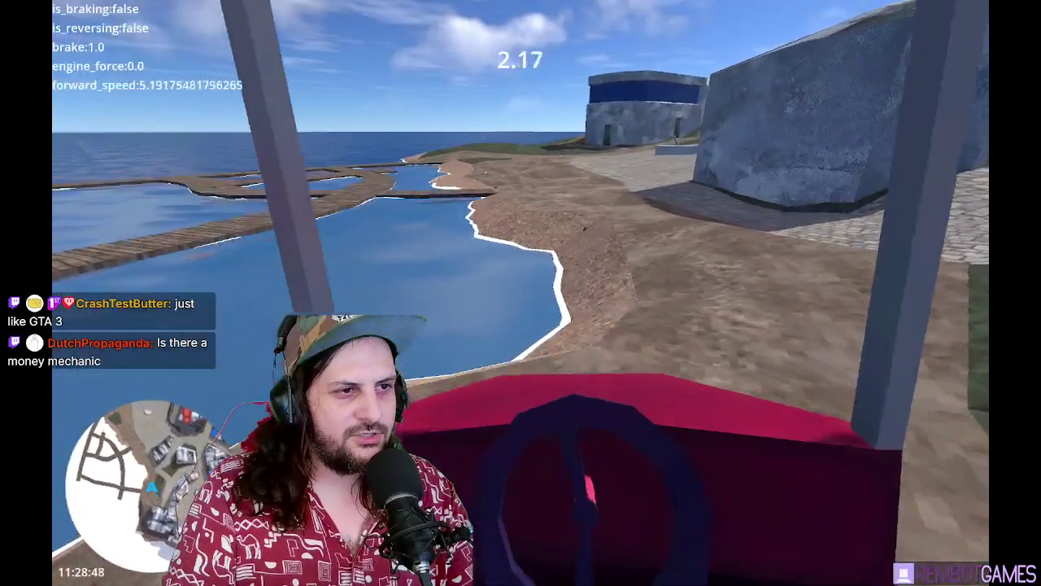
pyautogui.press('w')
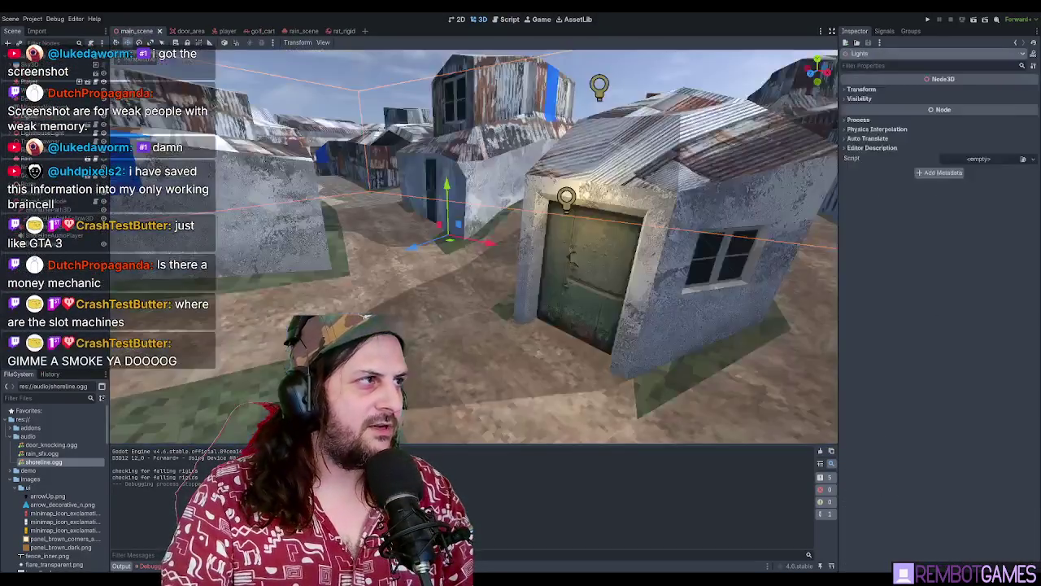
# View the whole island from top view and orbit it, then switch to game_world_map.psd in Photoshop
pyautogui.scroll(-10, 531, 280)
pyautogui.scroll(3, 629, 232)
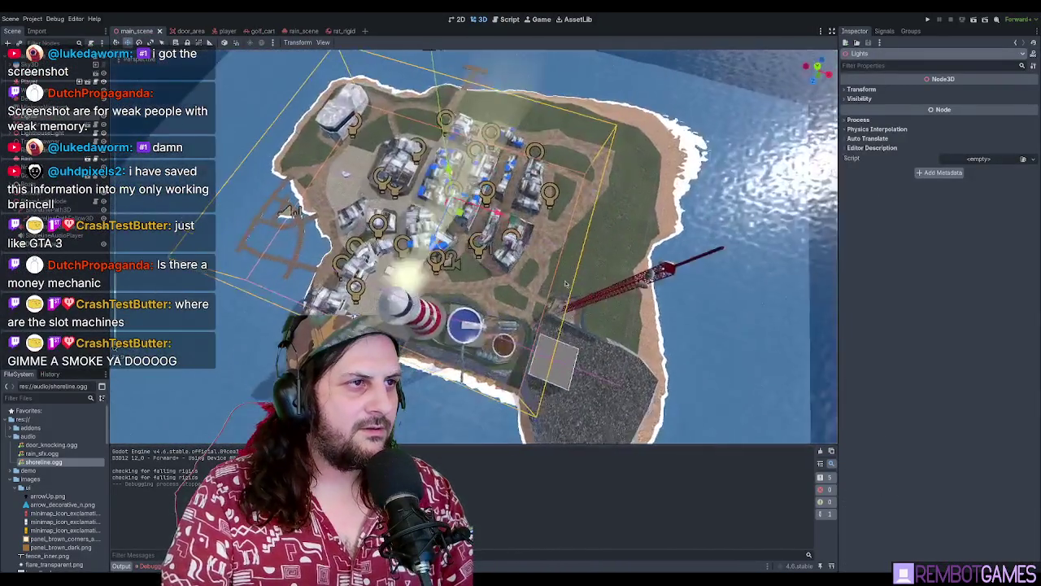
pyautogui.press('KP_7')
pyautogui.scroll(5, 522, 237)
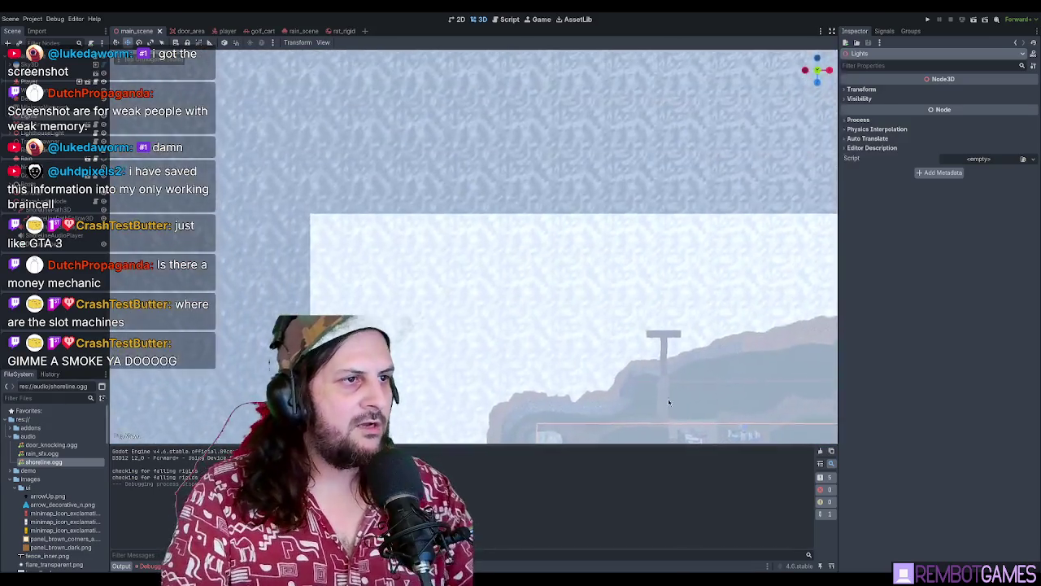
pyautogui.moveTo(442, 225); pyautogui.dragTo(410, 171)
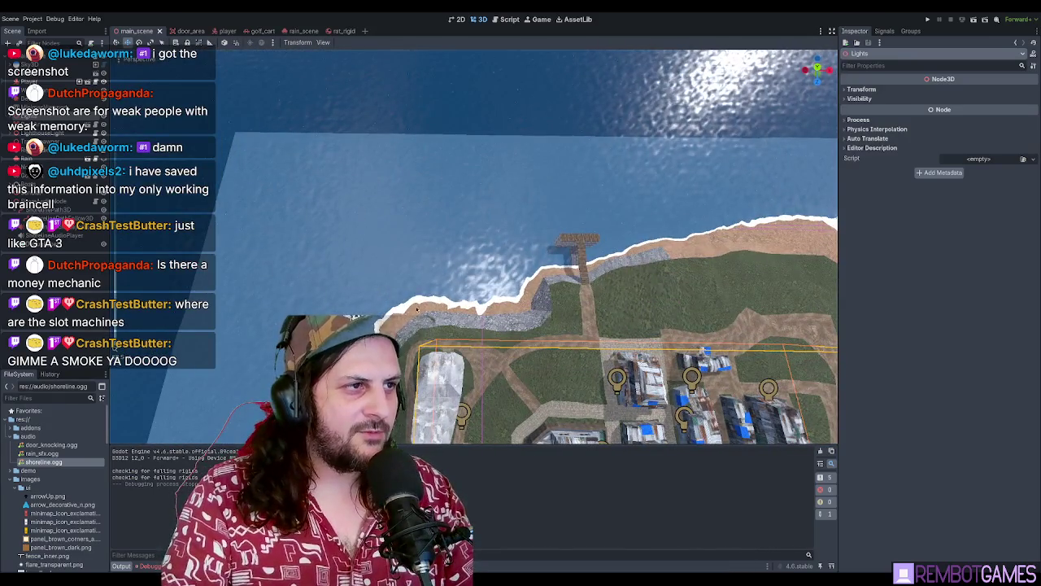
pyautogui.moveTo(435, 258)
pyautogui.mouseDown()
pyautogui.moveTo(462, 202)
pyautogui.moveTo(477, 232)
pyautogui.moveTo(400, 277)
pyautogui.mouseUp()
pyautogui.scroll(-3, 440, 249)
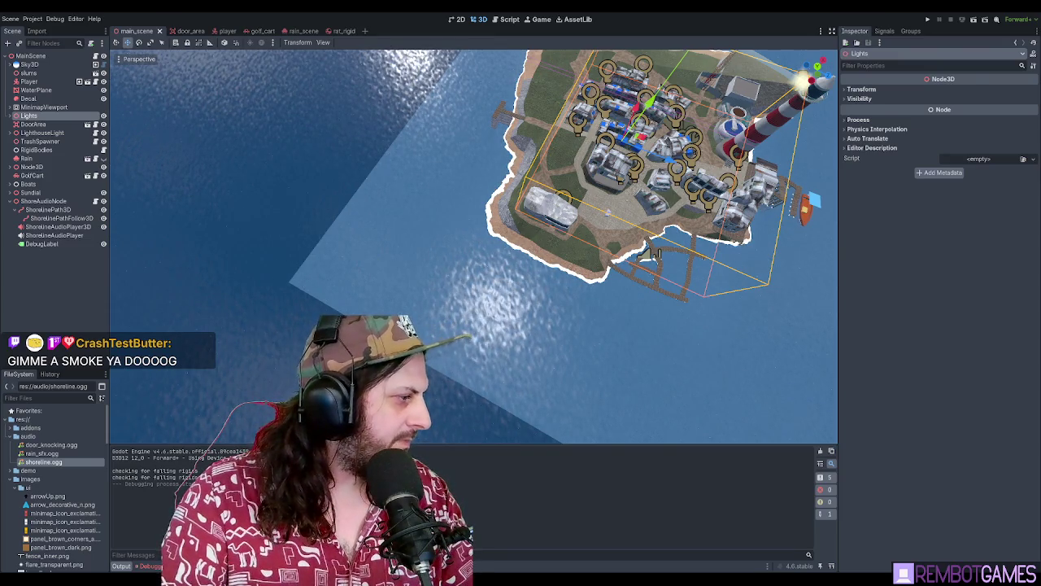
pyautogui.hotkey('alt', 'Tab')
pyautogui.scroll(-2, 500, 211)
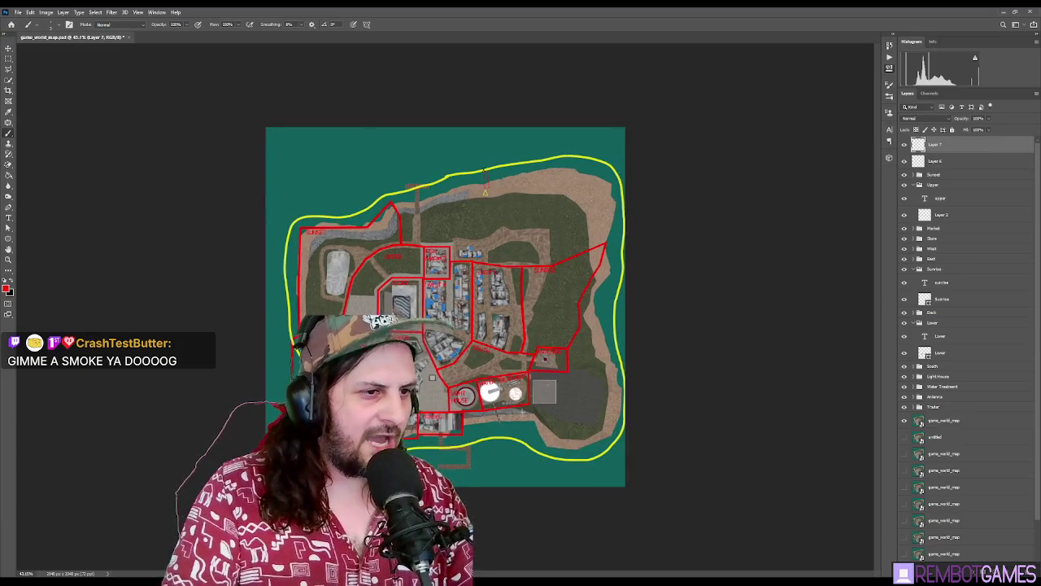
pyautogui.scroll(4, 525, 259)
pyautogui.scroll(-2, 657, 185)
pyautogui.scroll(5, 621, 241)
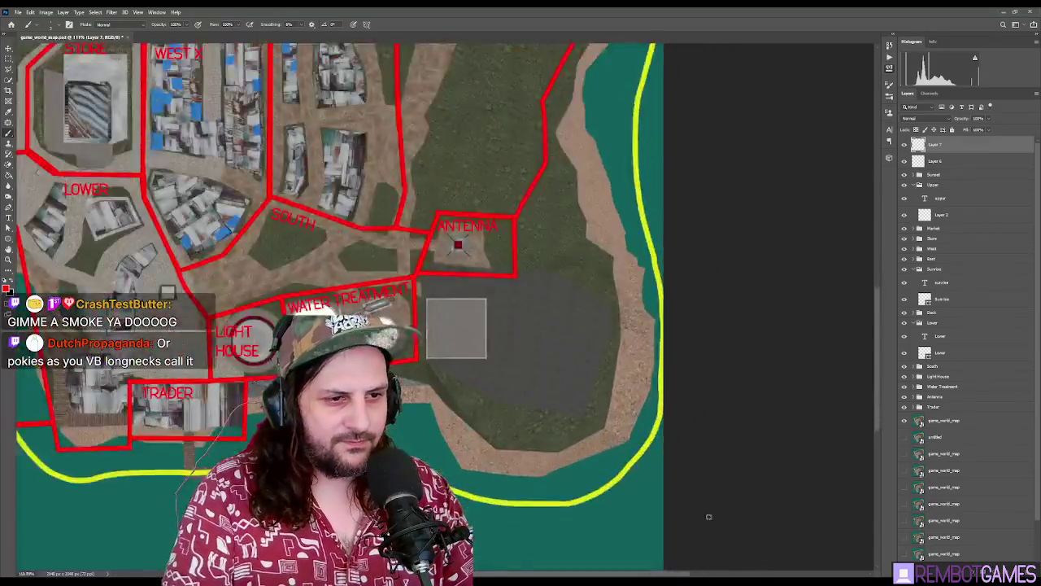
pyautogui.scroll(-3, 664, 350)
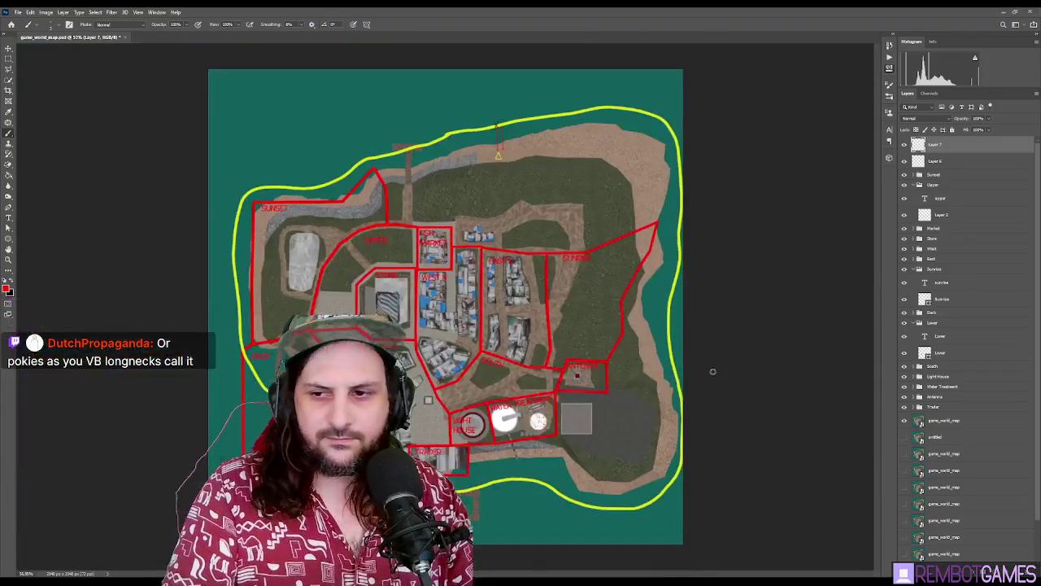
pyautogui.scroll(3, 268, 138)
pyautogui.scroll(-4, 269, 138)
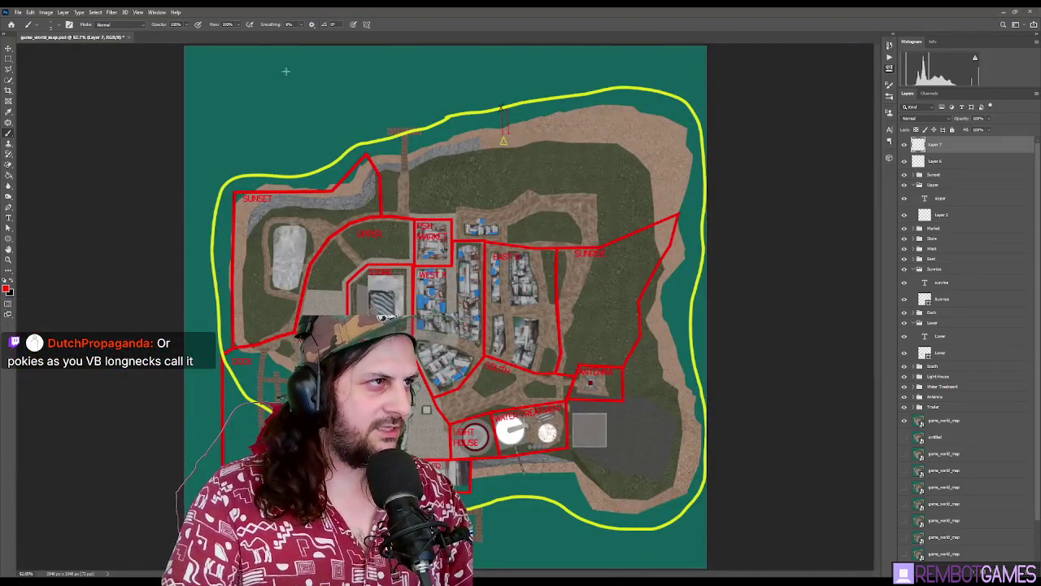
pyautogui.moveTo(240, 75); pyautogui.dragTo(328, 161)
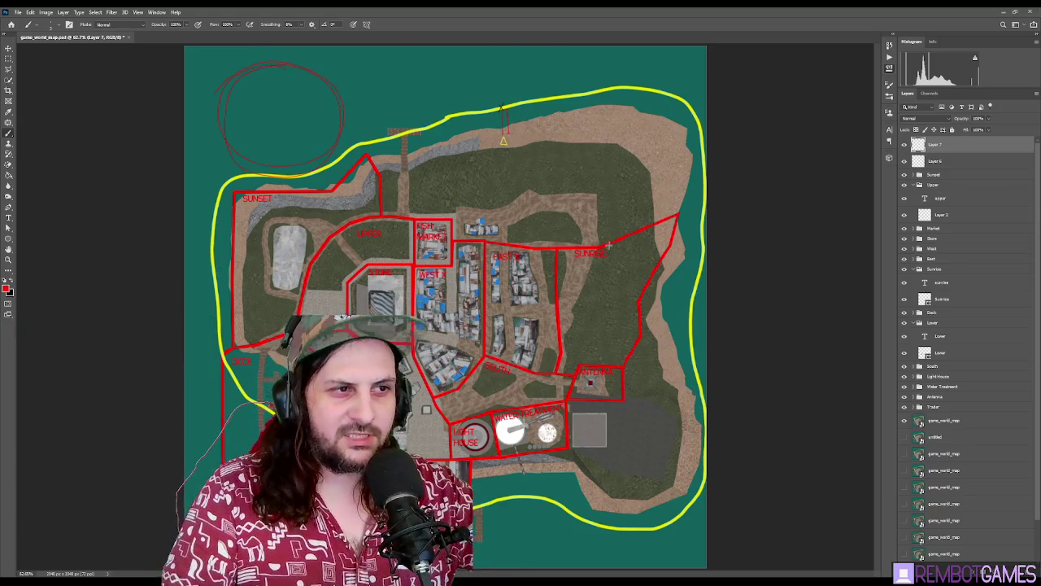
pyautogui.scroll(5, 184, 82)
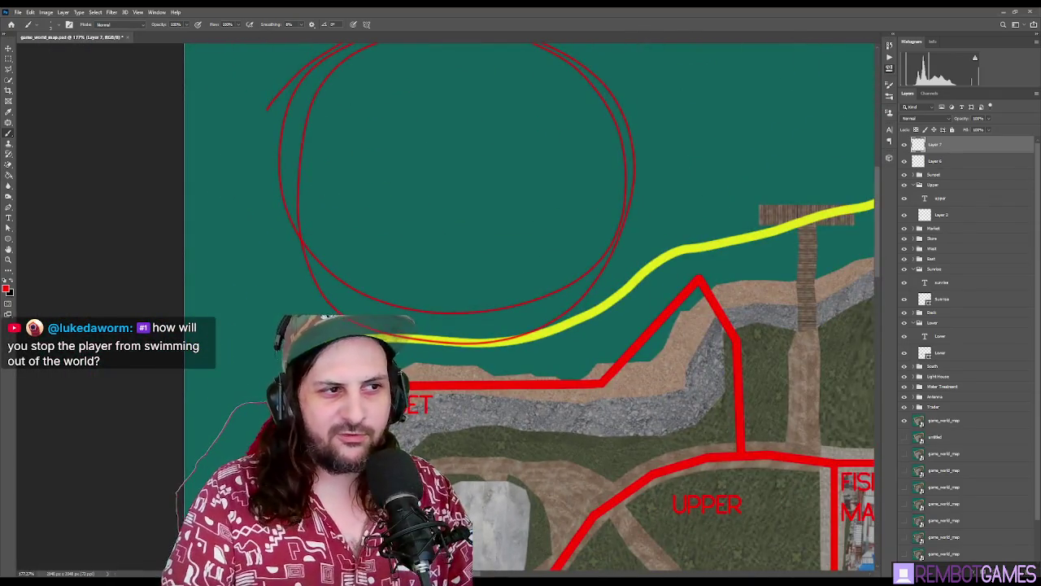
pyautogui.scroll(2, 431, 283)
pyautogui.scroll(-5, 431, 283)
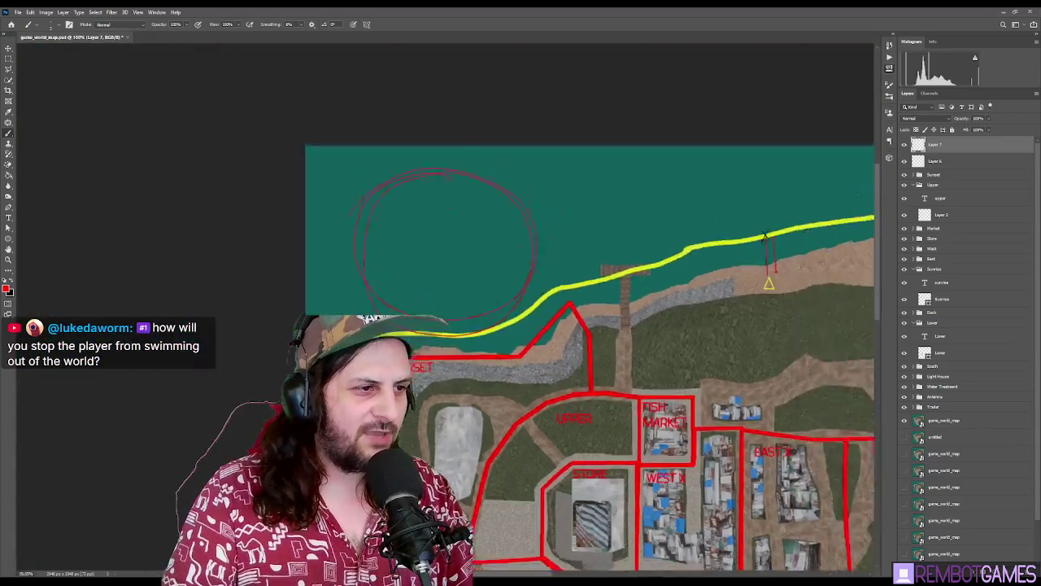
pyautogui.scroll(-2, 218, 84)
pyautogui.scroll(-2, 216, 114)
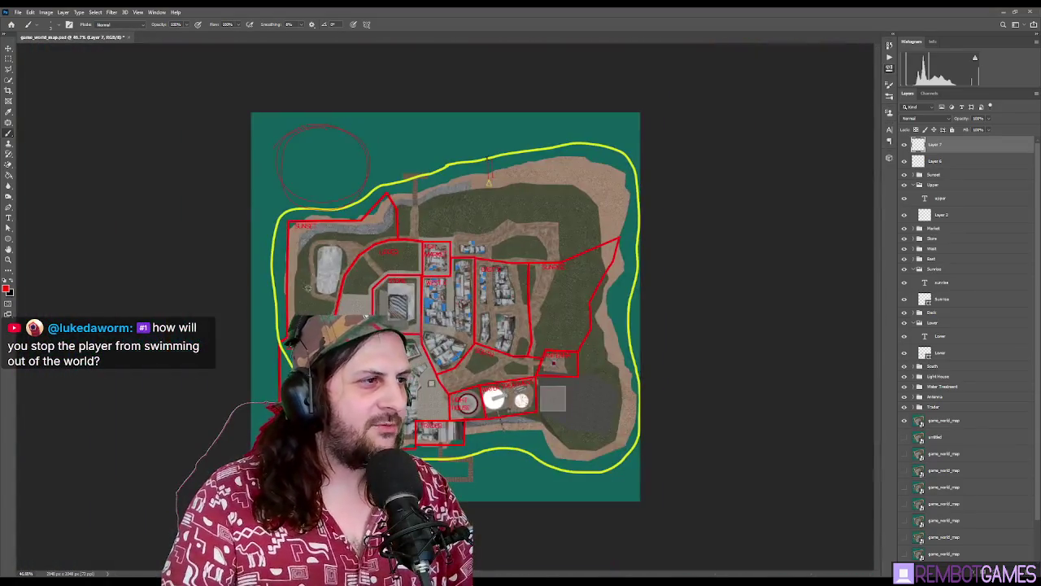
pyautogui.scroll(4, 568, 261)
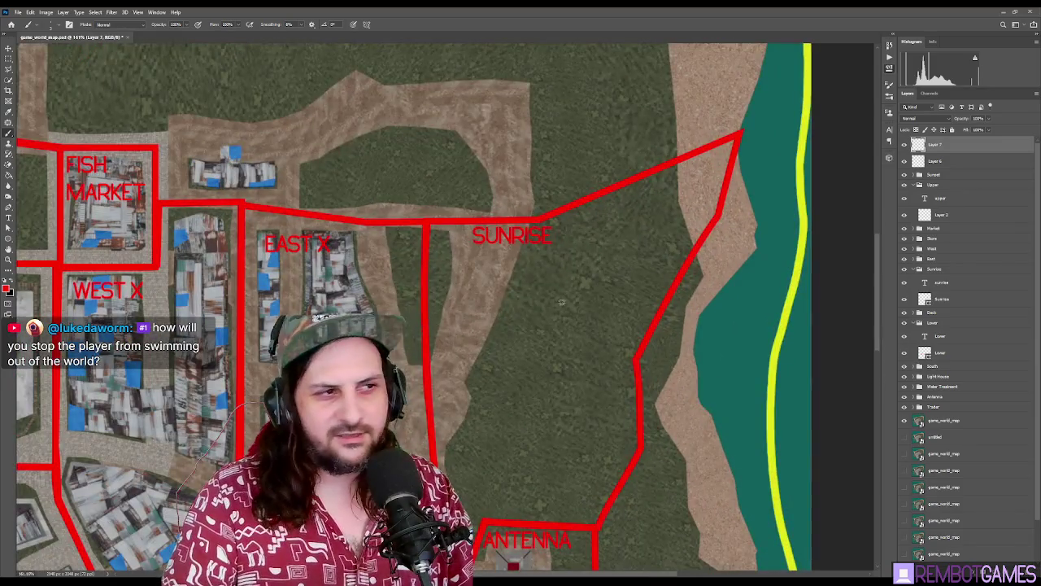
pyautogui.scroll(-2, 545, 298)
pyautogui.scroll(-2, 573, 320)
pyautogui.scroll(2, 602, 336)
pyautogui.scroll(-1, 602, 336)
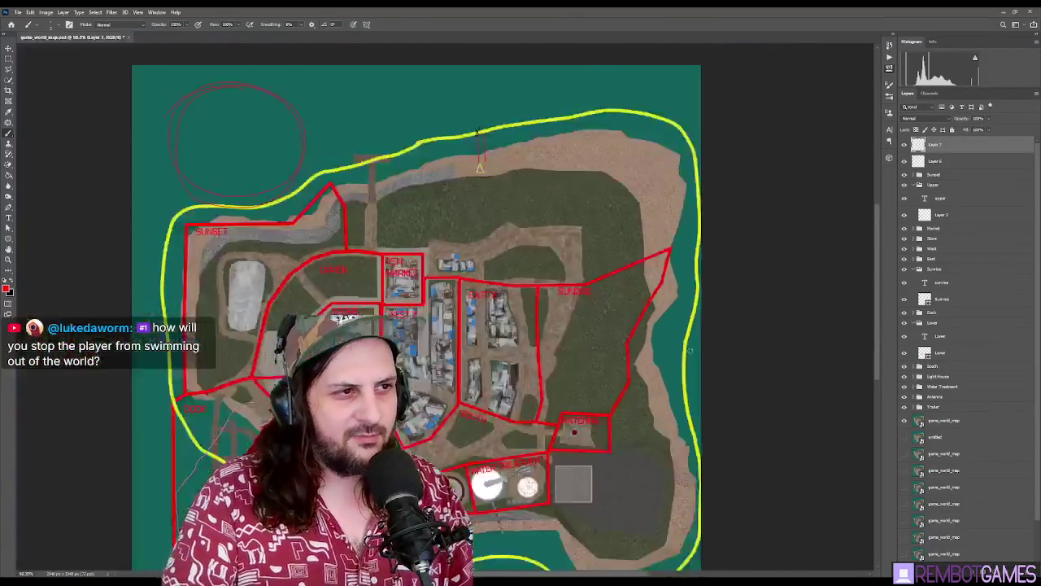
pyautogui.scroll(-1, 357, 277)
pyautogui.scroll(4, 356, 277)
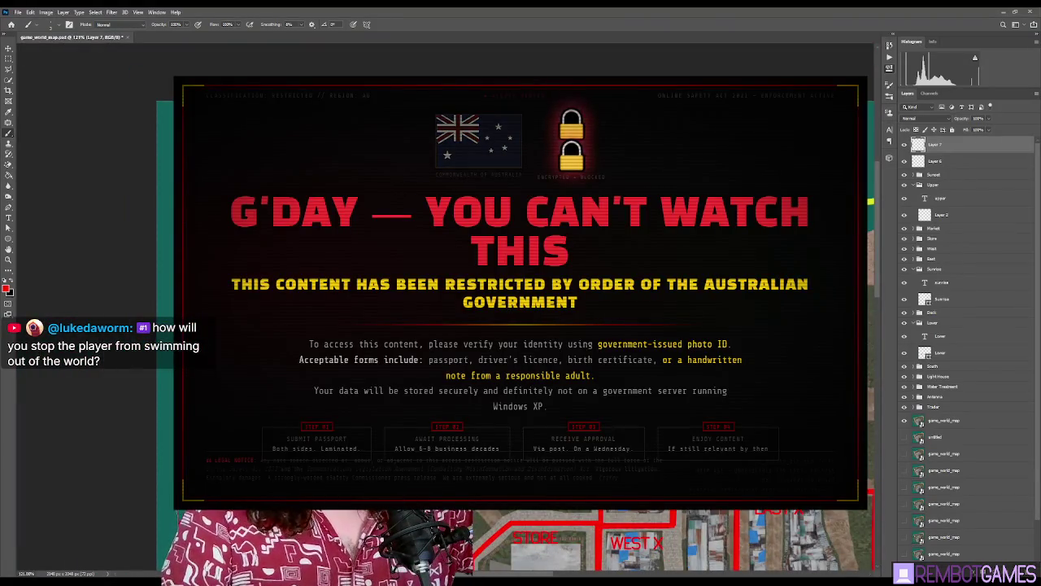
# Zoom out to see the entire island map with its red district outlines
pyautogui.scroll(-5, 356, 270)
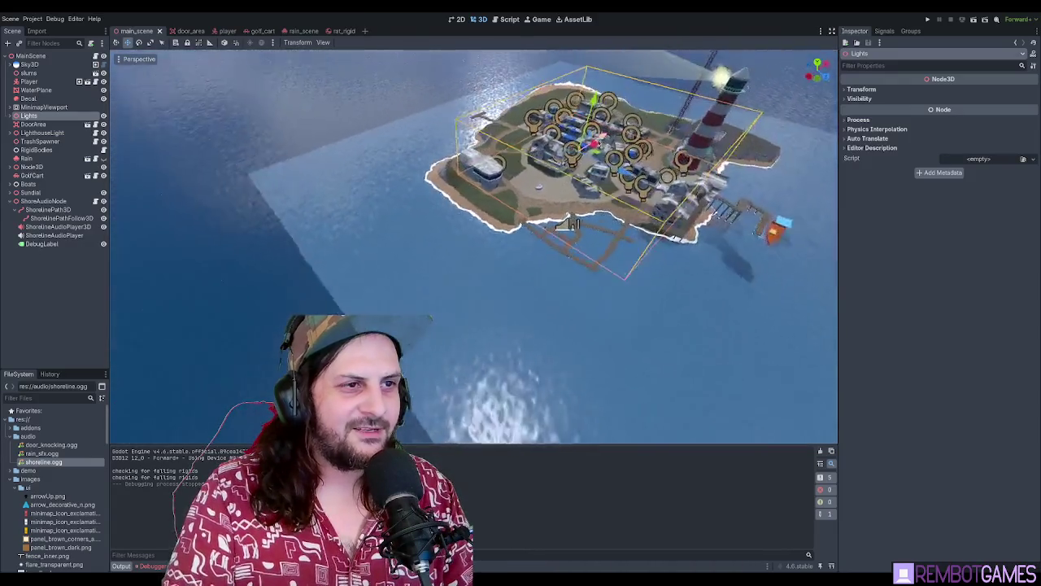
# Zoom and orbit over the west shore and select the ShorelinePath3D node
pyautogui.scroll(-5, 474, 244)
pyautogui.scroll(2, 474, 244)
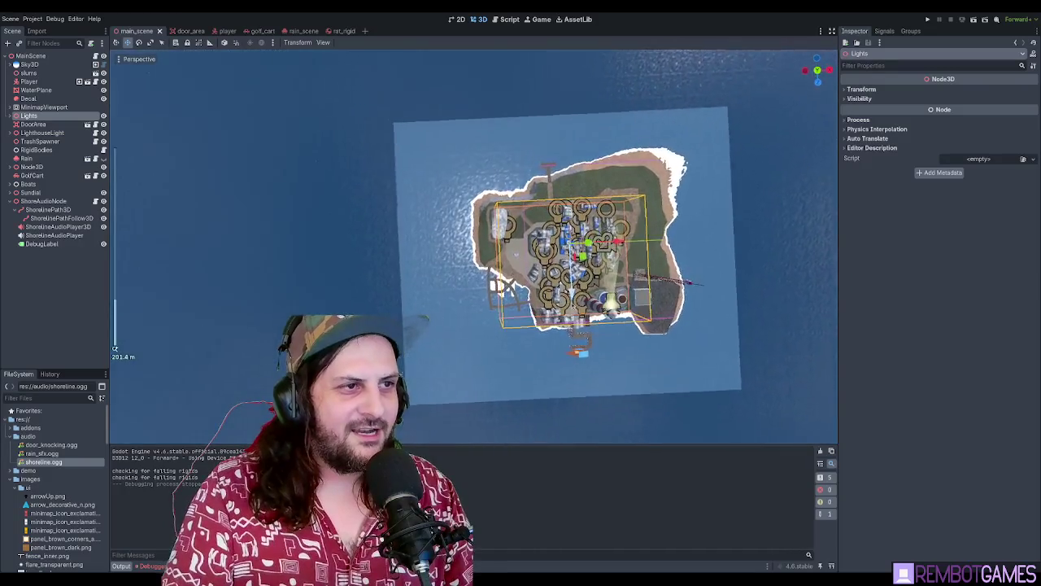
pyautogui.scroll(5, 594, 235)
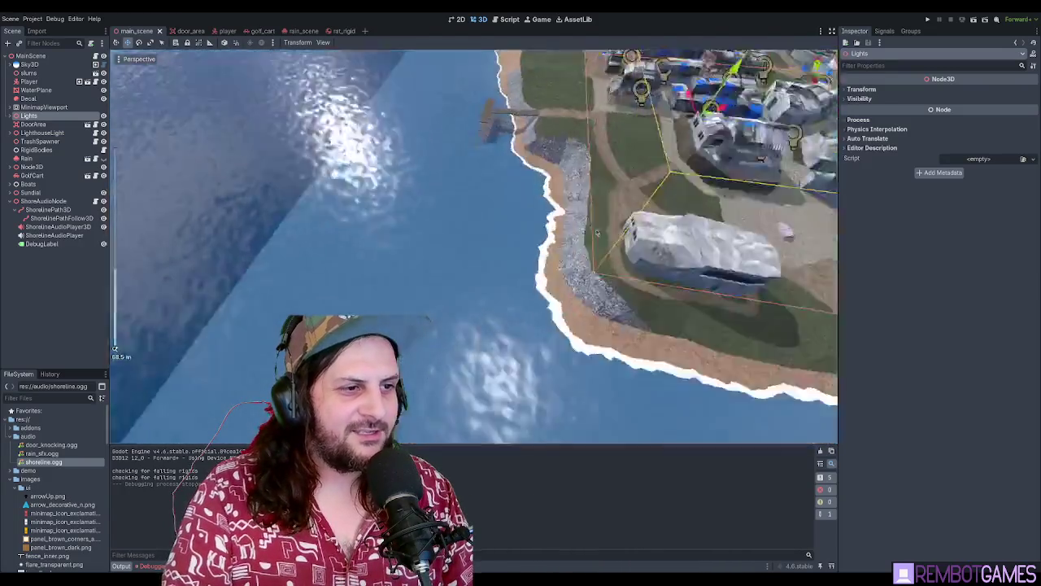
pyautogui.scroll(5, 593, 234)
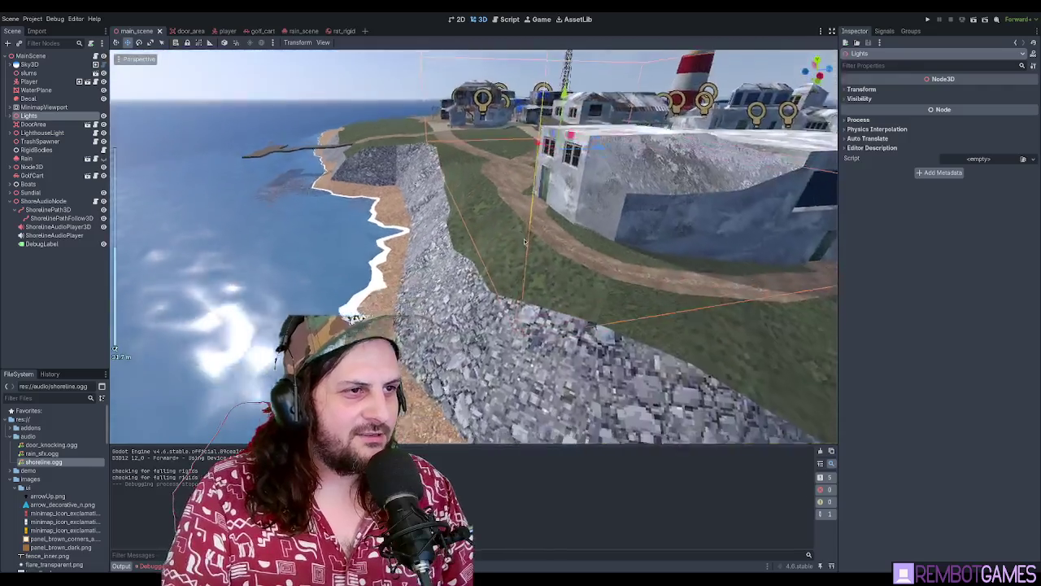
pyautogui.scroll(-5, 525, 241)
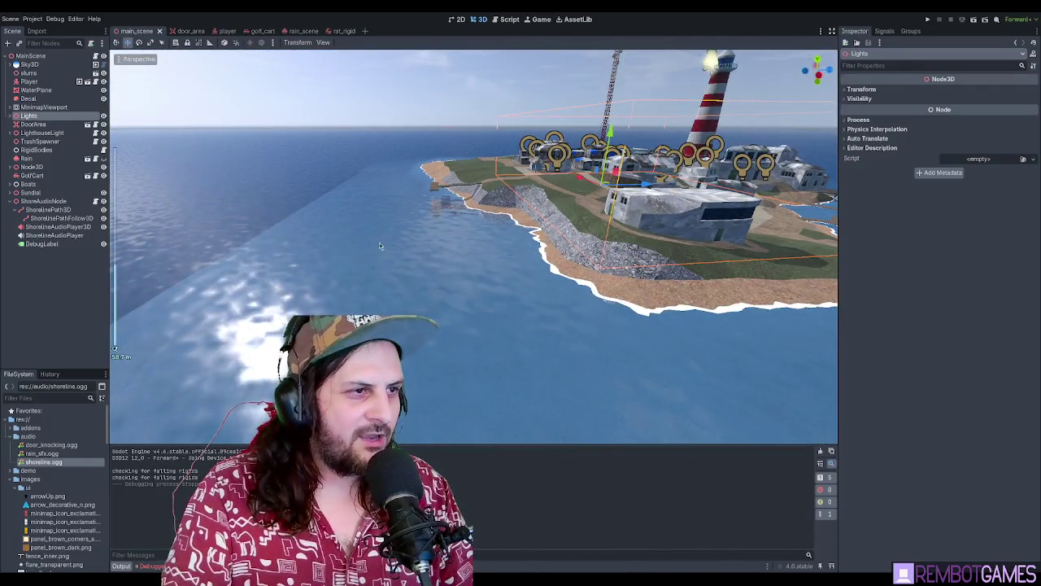
pyautogui.moveTo(666, 288)
pyautogui.mouseDown()
pyautogui.moveTo(691, 341)
pyautogui.moveTo(683, 292)
pyautogui.mouseUp()
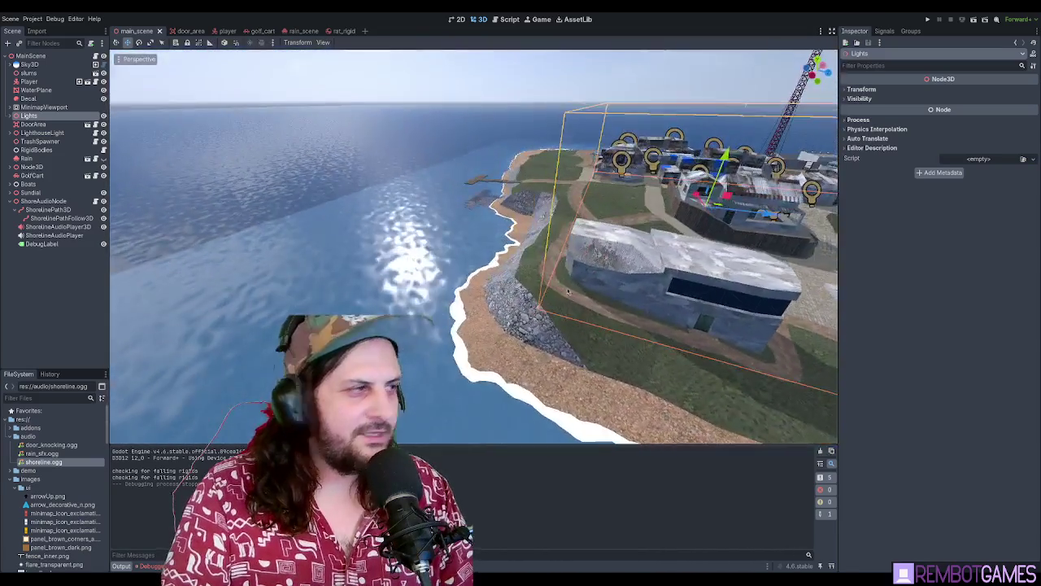
pyautogui.click(49, 210)
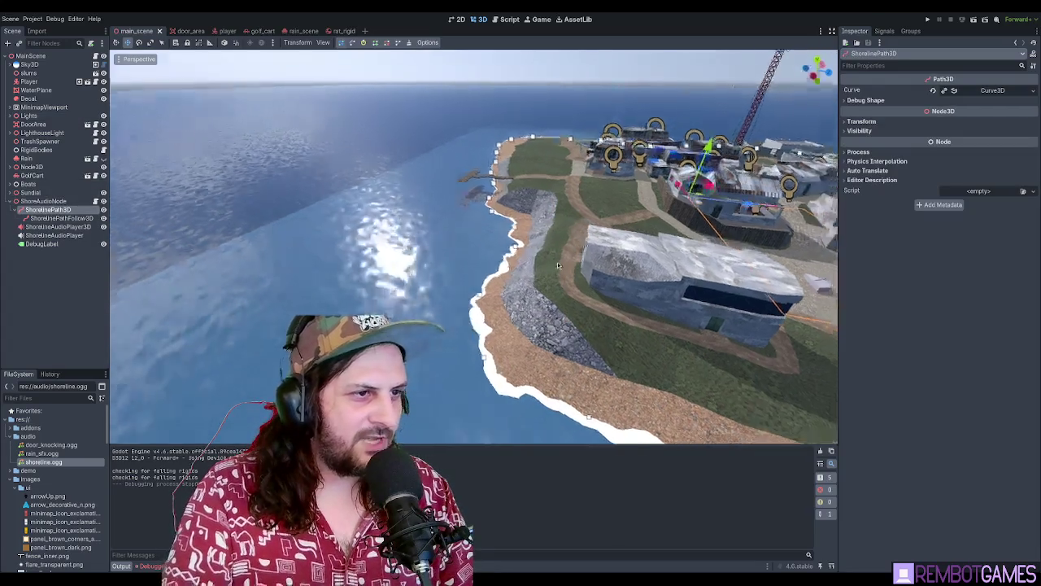
# Check the coastline path from top view and a tilted view, then run the game
pyautogui.scroll(-5, 558, 264)
pyautogui.moveTo(558, 264); pyautogui.dragTo(471, 363)
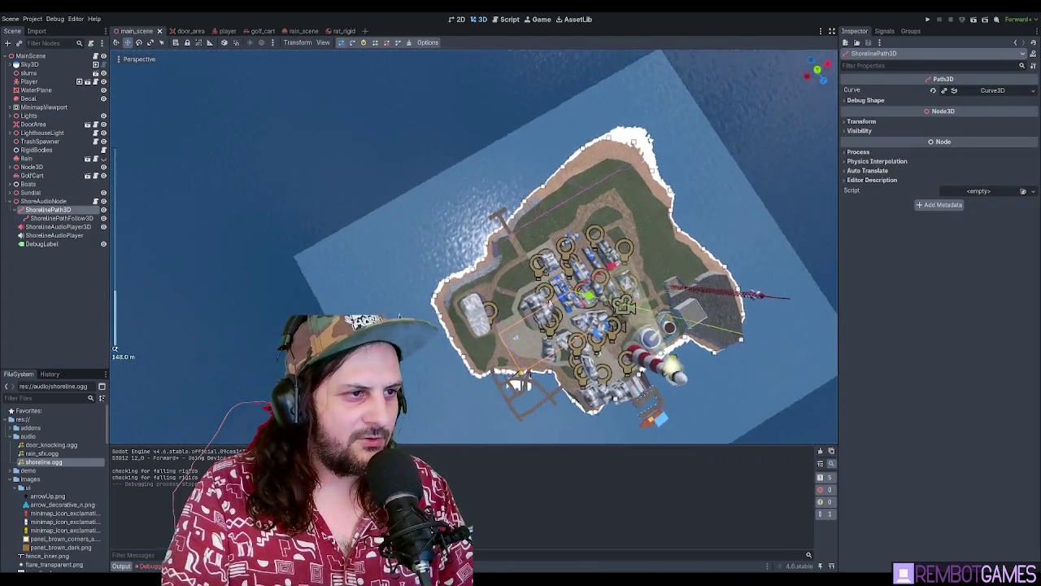
pyautogui.press('KP_7')
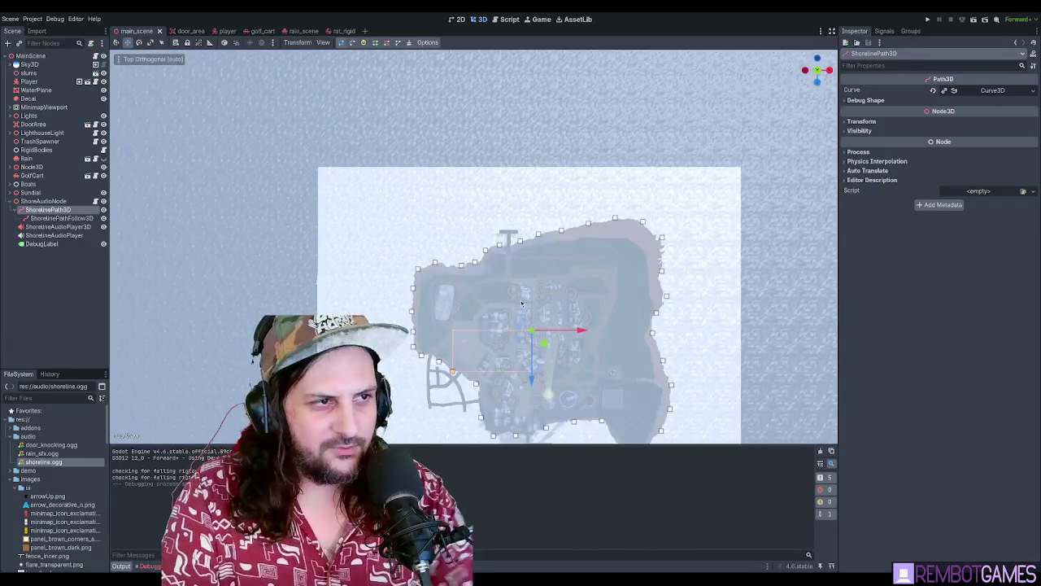
pyautogui.moveTo(523, 303); pyautogui.dragTo(528, 195)
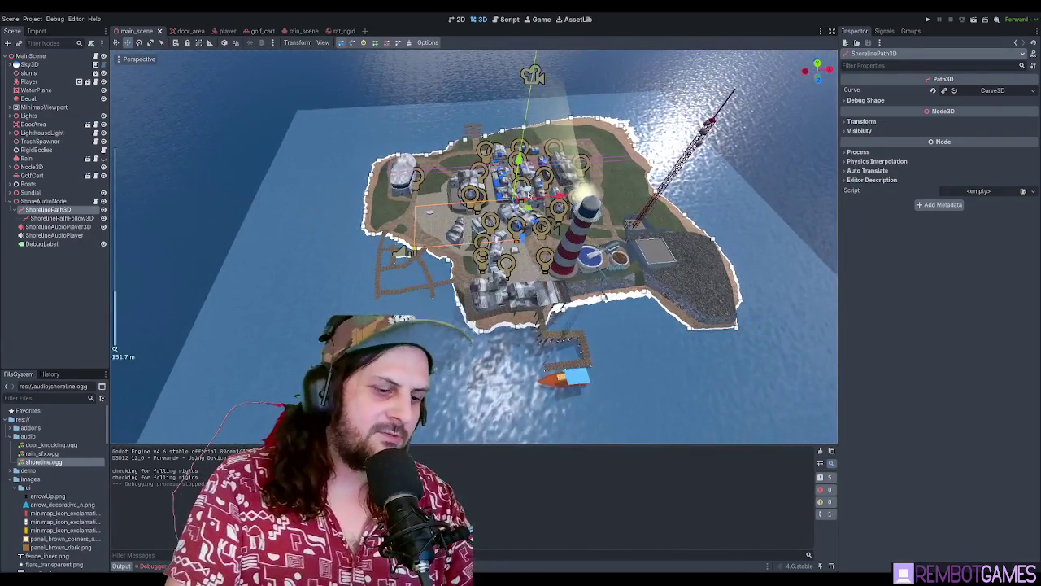
pyautogui.press('F5')
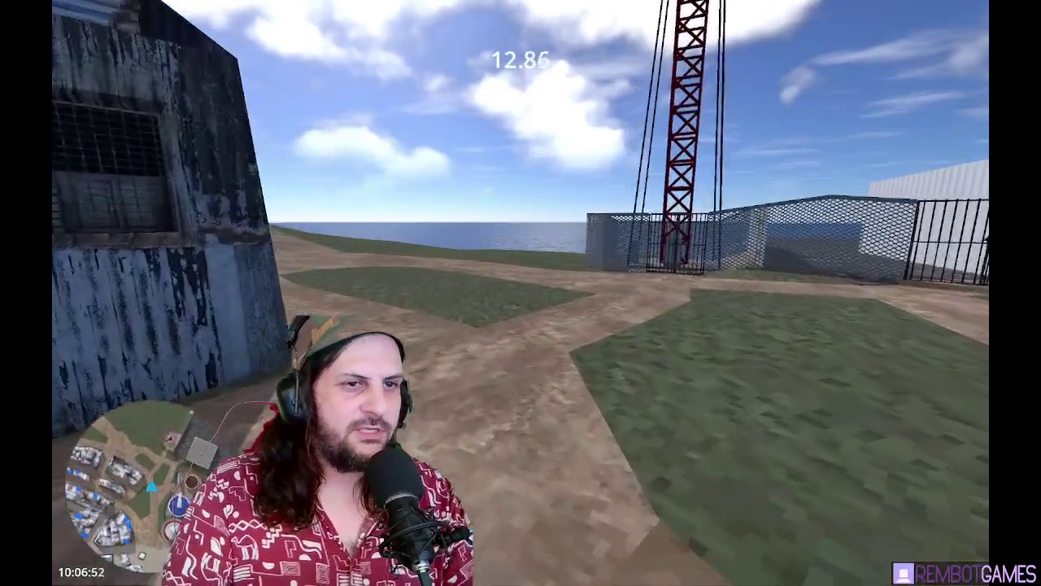
# Walk past the crane and fence, across the grass to the fish, over the rooftops, then stop the game
pyautogui.press('w')
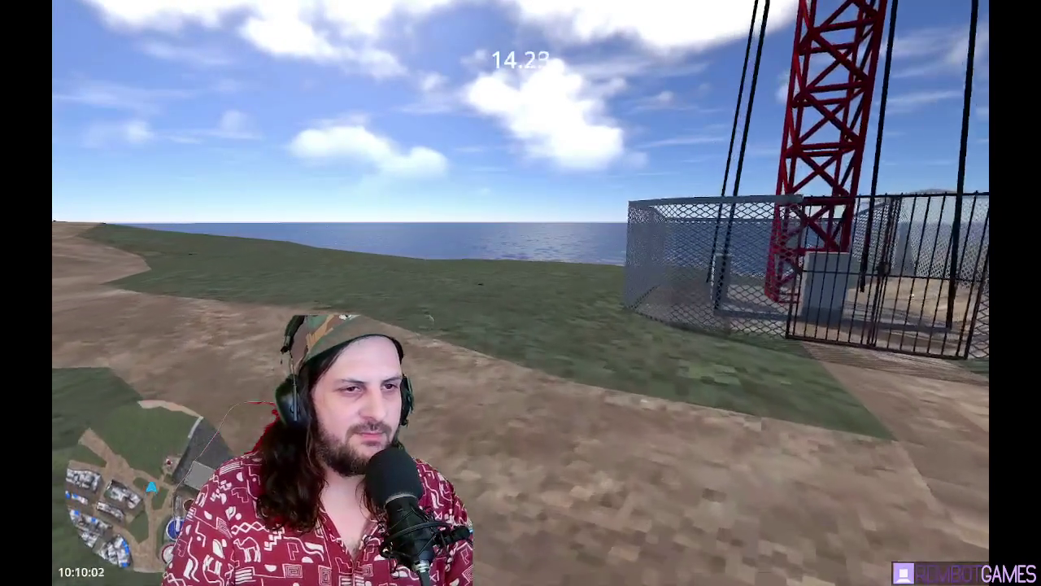
pyautogui.press('w')
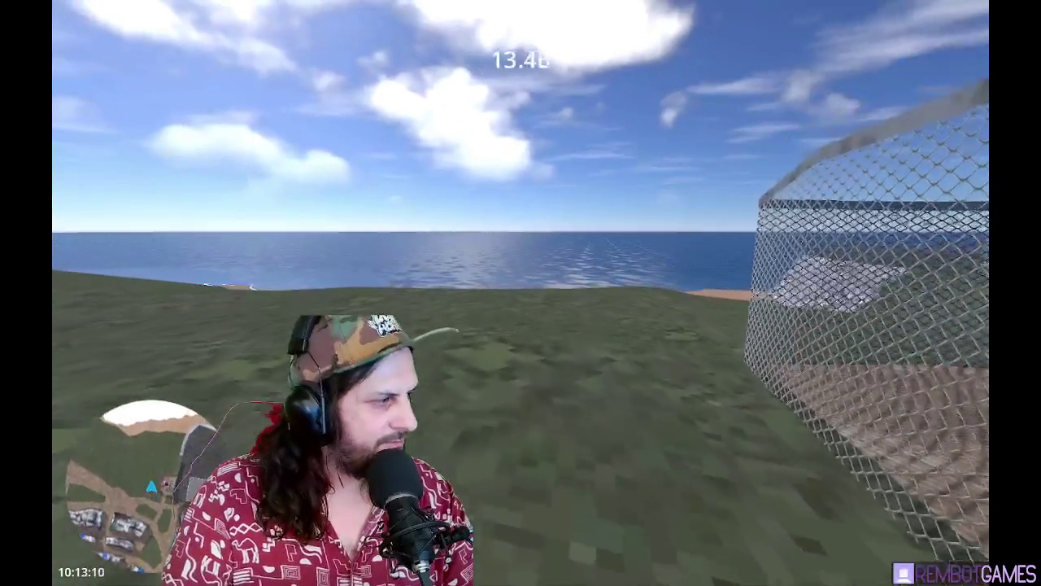
pyautogui.press('w')
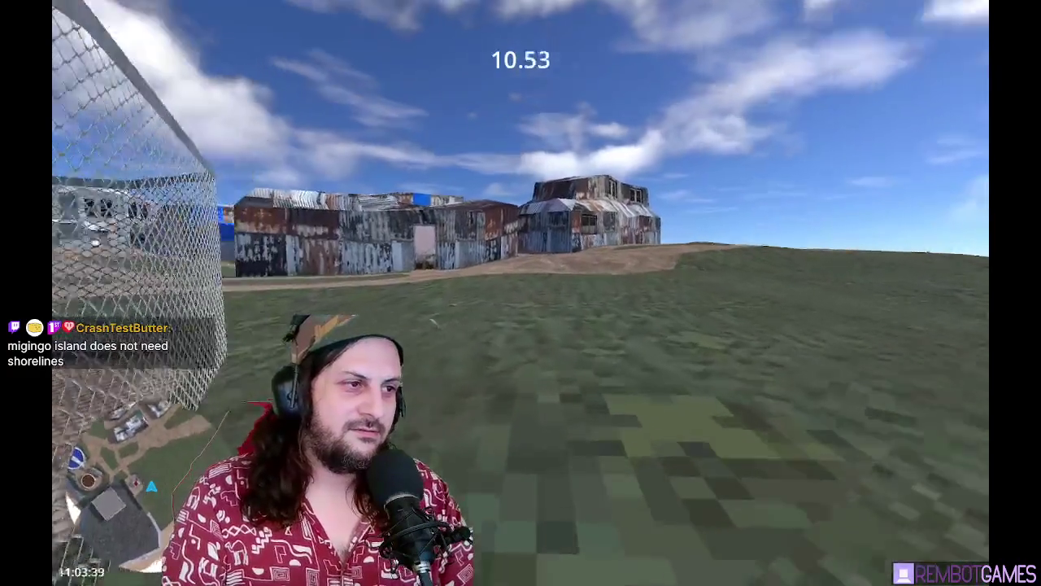
pyautogui.press('w')
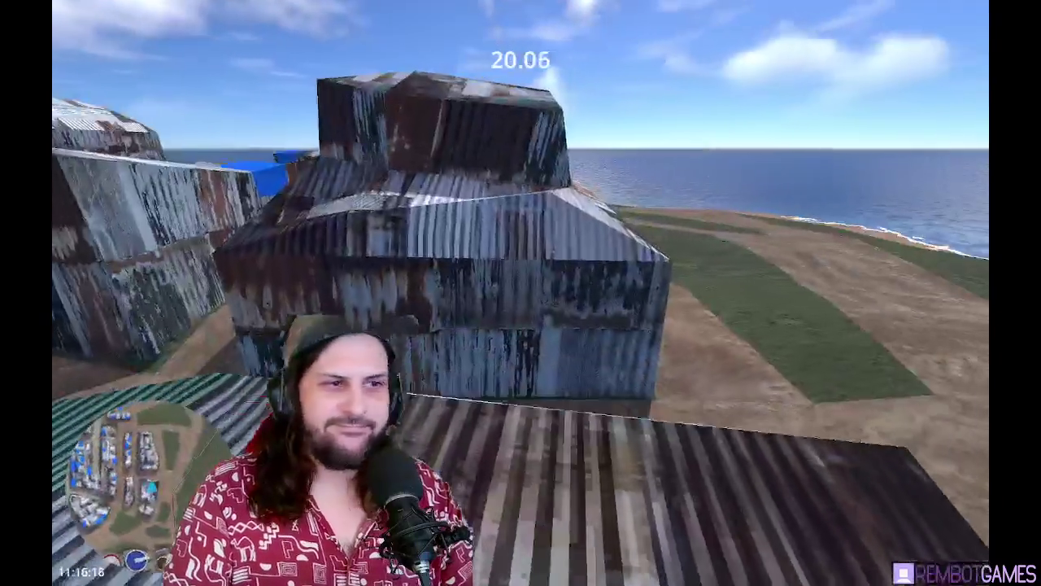
pyautogui.press('w')
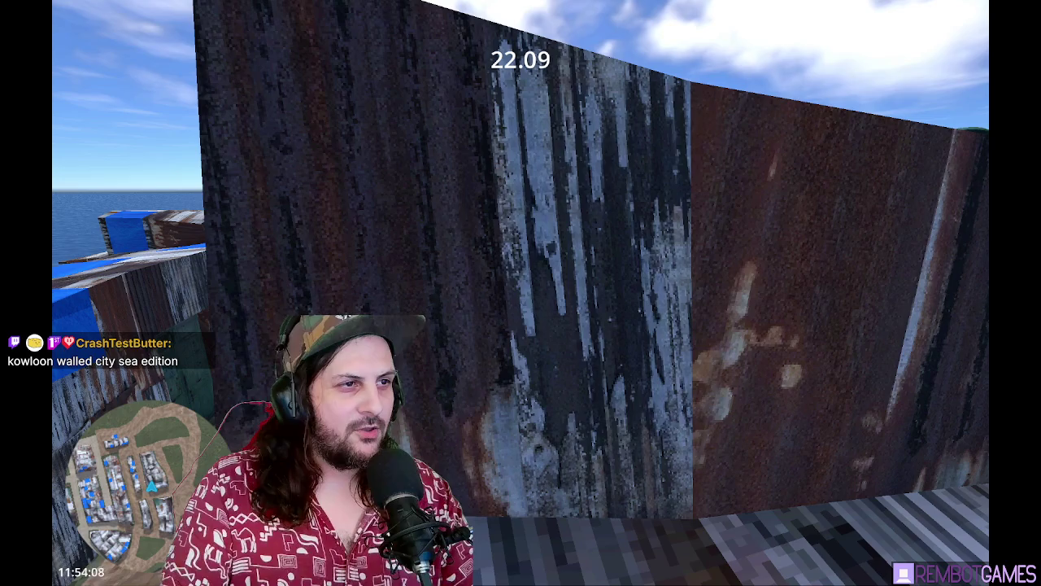
pyautogui.press('F8')
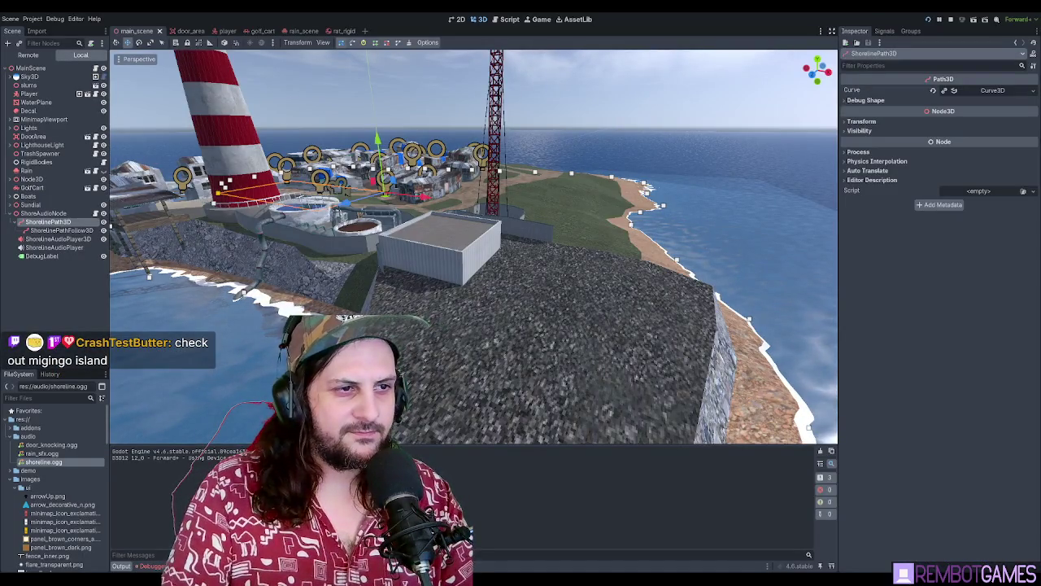
# Relaunch the game, walk through the fenced gate toward the buildings, then stop it
pyautogui.press('F5')
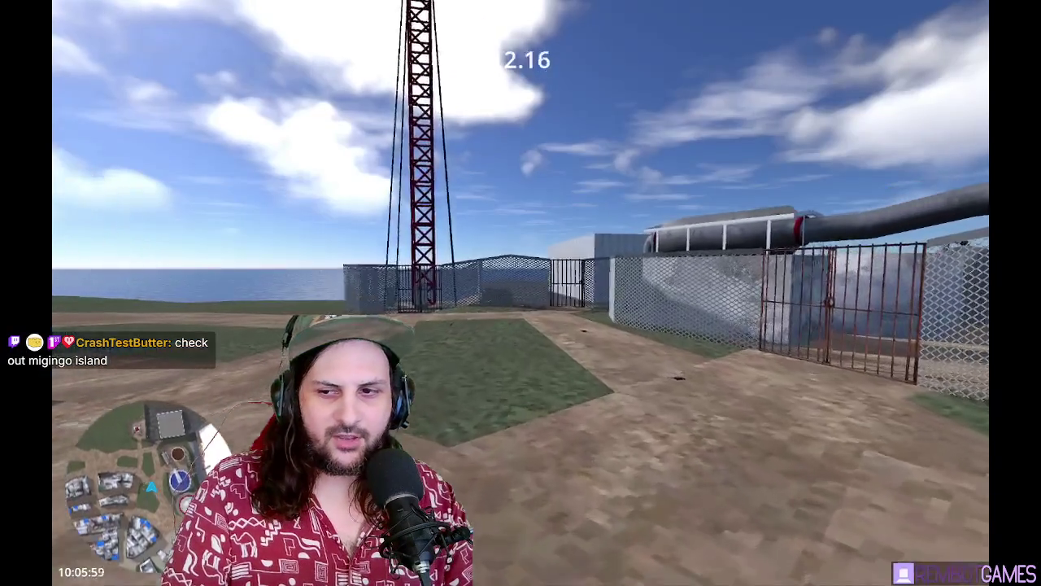
pyautogui.press('w')
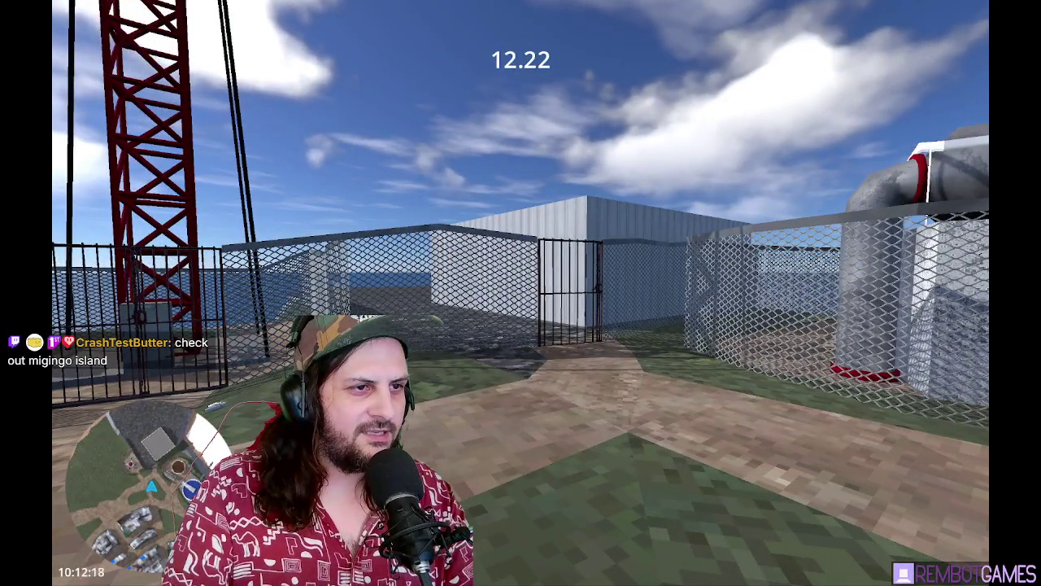
pyautogui.press('w')
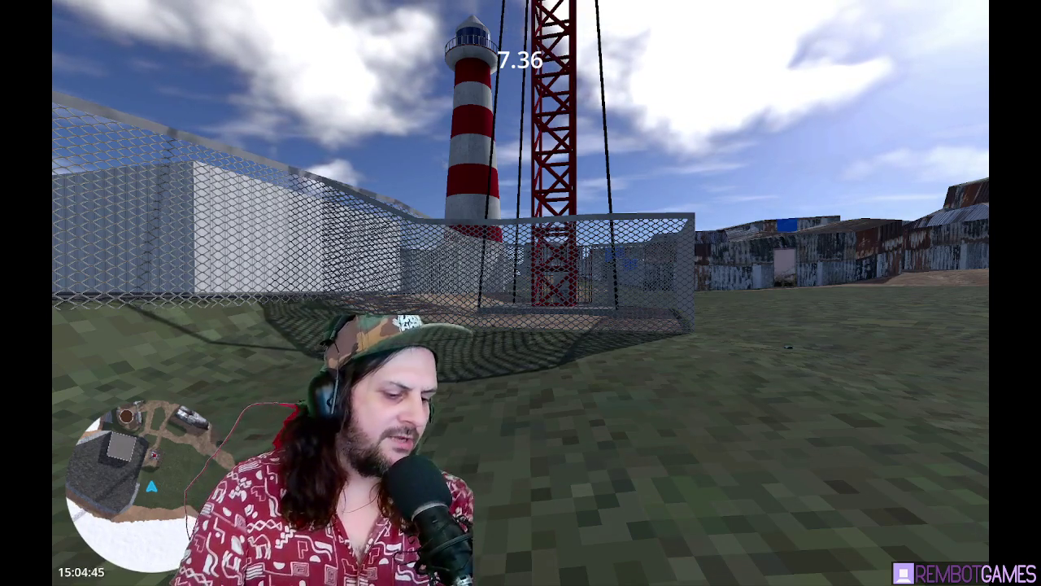
pyautogui.press('F8')
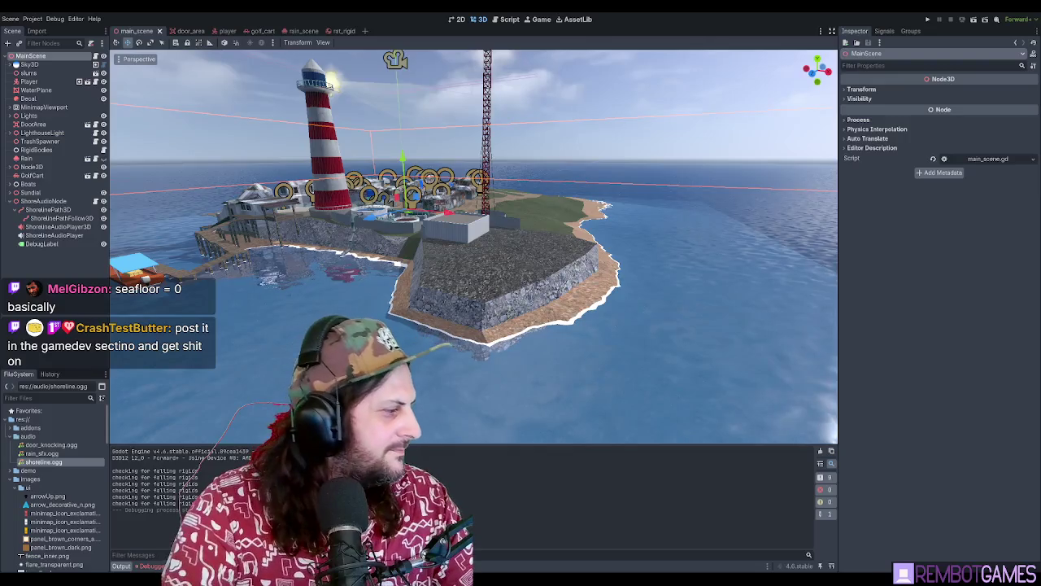
# Switch from the Godot editor to the Migingo Island page in Google Maps
pyautogui.hotkey('alt', 'Tab')
# Highlight the Migingo place title, then zoom out and in around the island marker
pyautogui.doubleClick(46, 309)
pyautogui.click(96, 307)
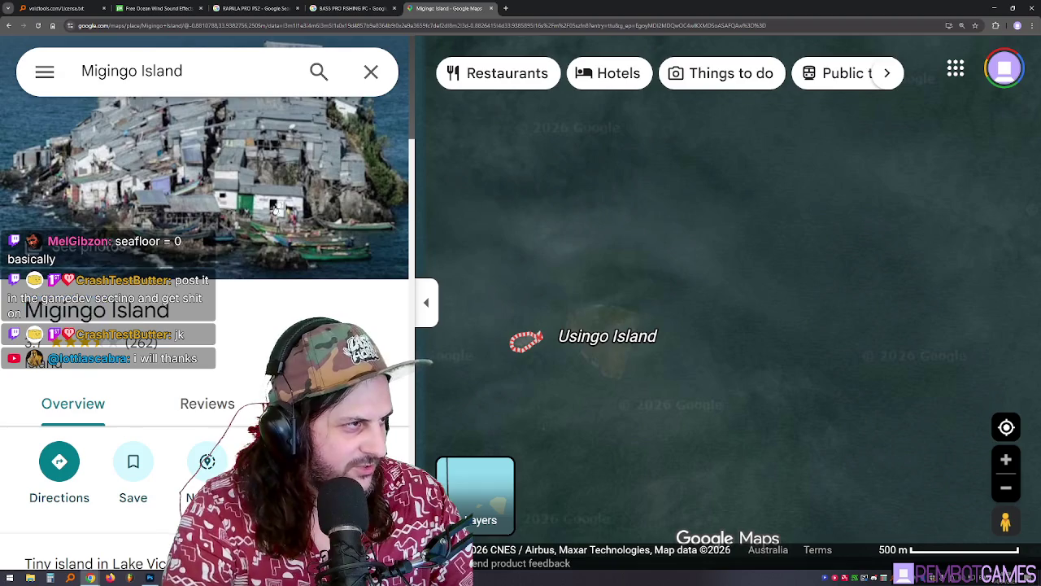
pyautogui.scroll(-2, 278, 189)
pyautogui.scroll(2, 278, 189)
pyautogui.scroll(-2, 255, 257)
pyautogui.scroll(2, 255, 257)
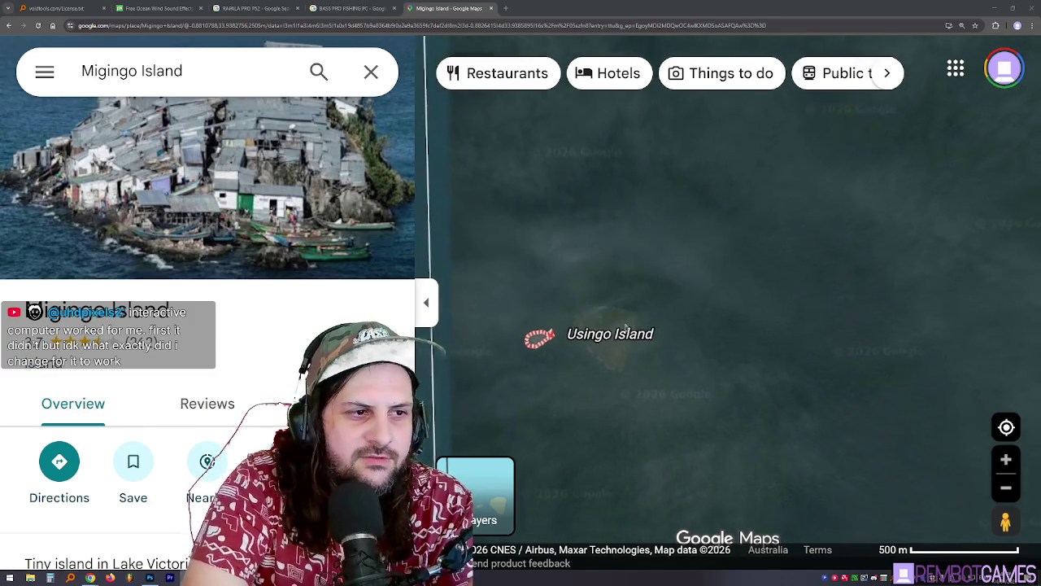
pyautogui.scroll(-2, 568, 368)
# Pan to the island marker and zoom in until Migingo's outline fills the satellite view
pyautogui.moveTo(626, 379)
pyautogui.mouseDown()
pyautogui.moveTo(734, 376)
pyautogui.moveTo(701, 379)
pyautogui.moveTo(709, 367)
pyautogui.mouseUp()
pyautogui.scroll(-3, 642, 331)
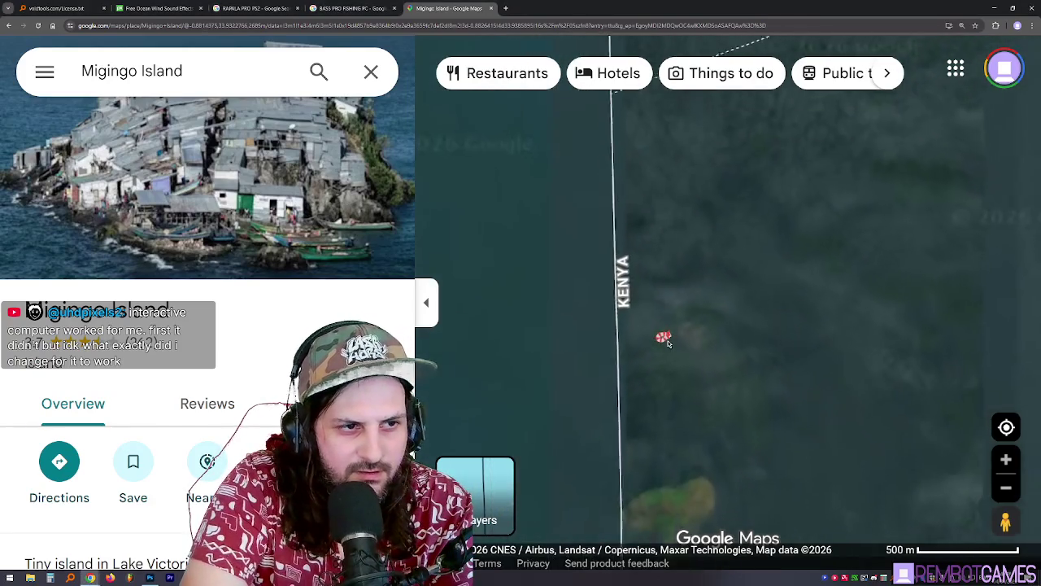
pyautogui.scroll(-3, 667, 340)
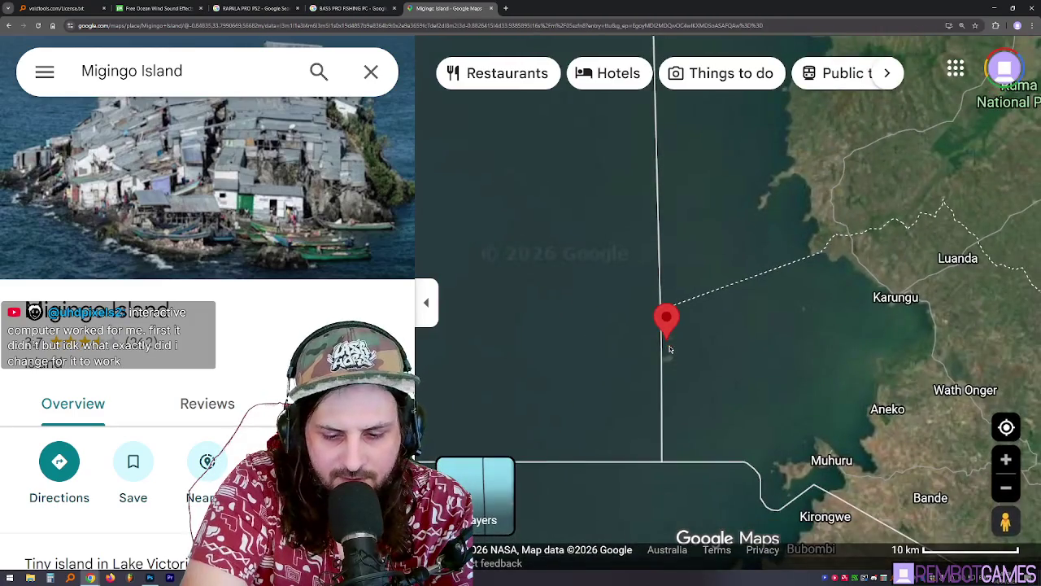
pyautogui.scroll(-1, 669, 345)
pyautogui.scroll(2, 667, 345)
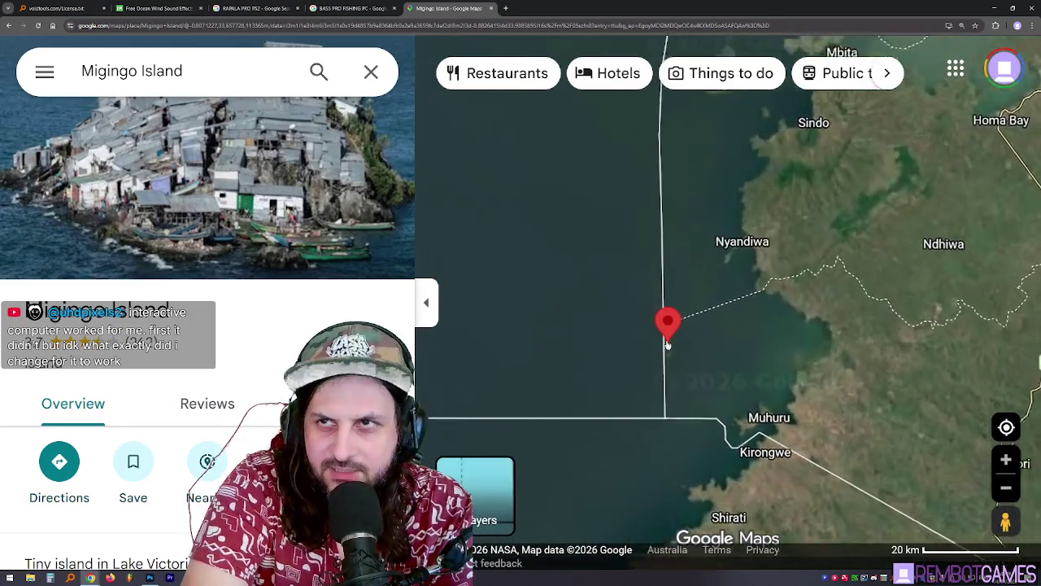
pyautogui.moveTo(667, 345)
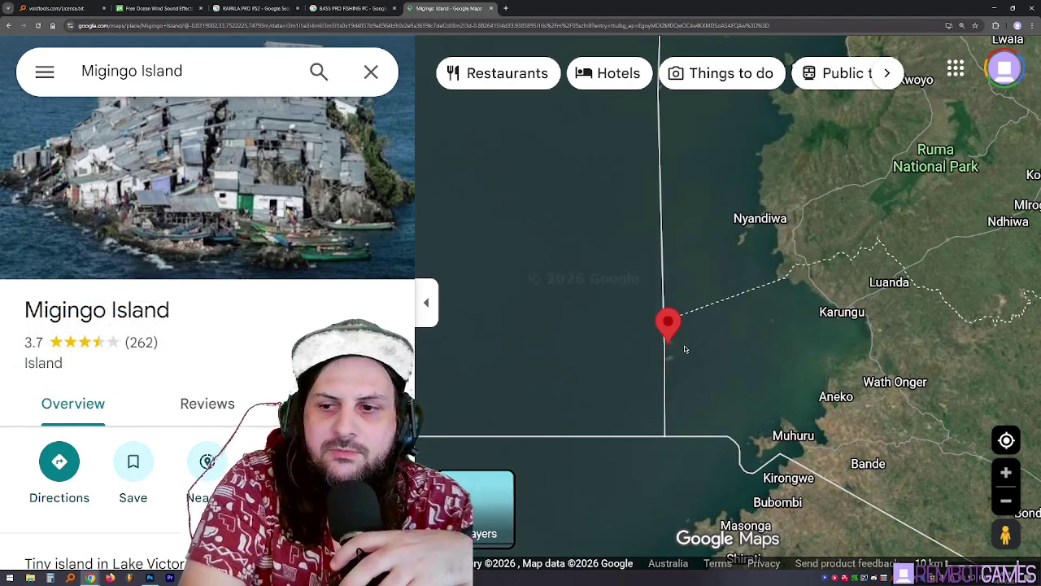
pyautogui.scroll(1, 686, 348)
pyautogui.scroll(5, 683, 349)
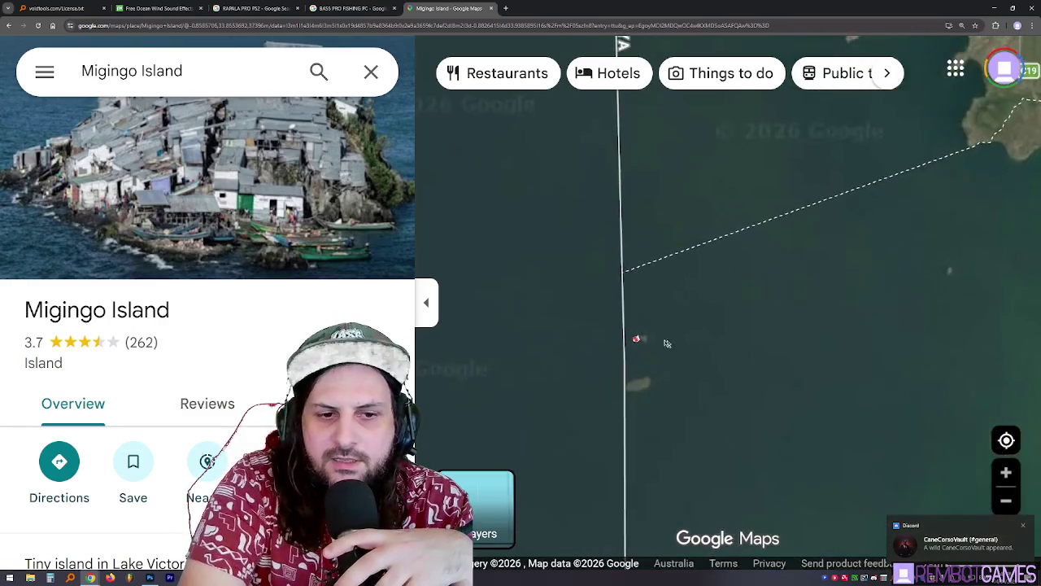
pyautogui.scroll(4, 631, 359)
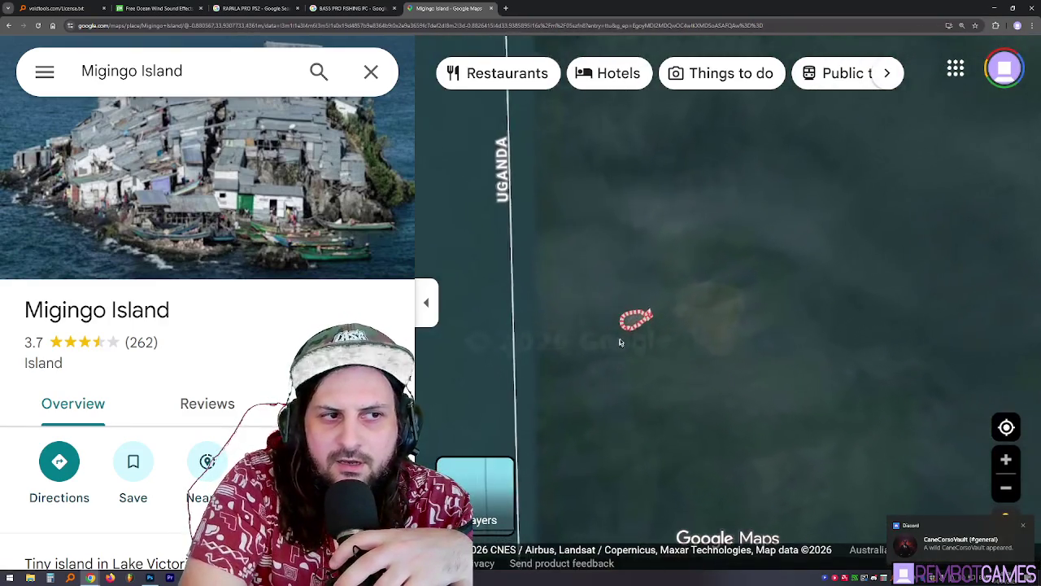
pyautogui.scroll(3, 636, 320)
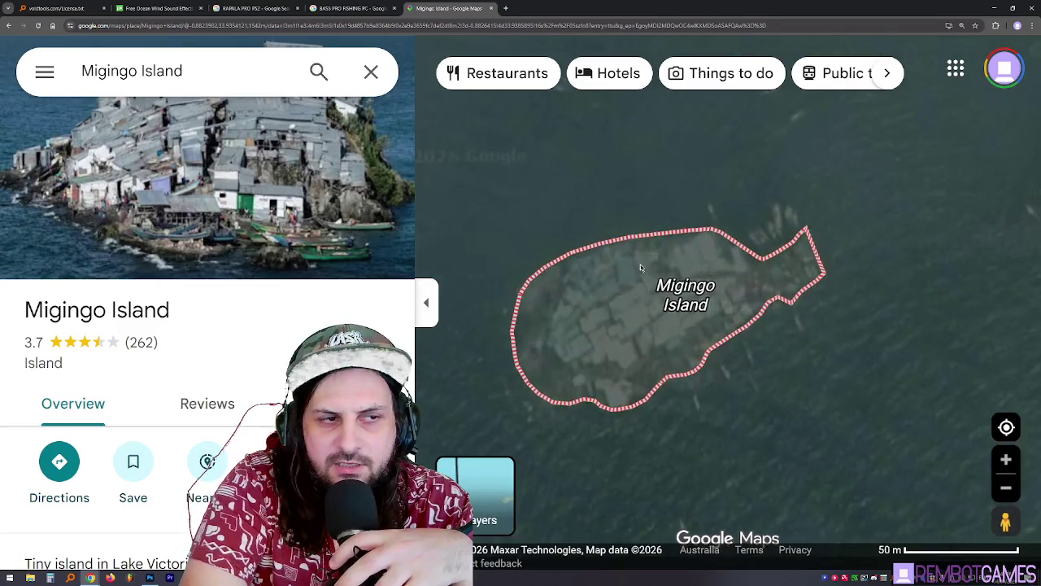
pyautogui.scroll(-1, 644, 300)
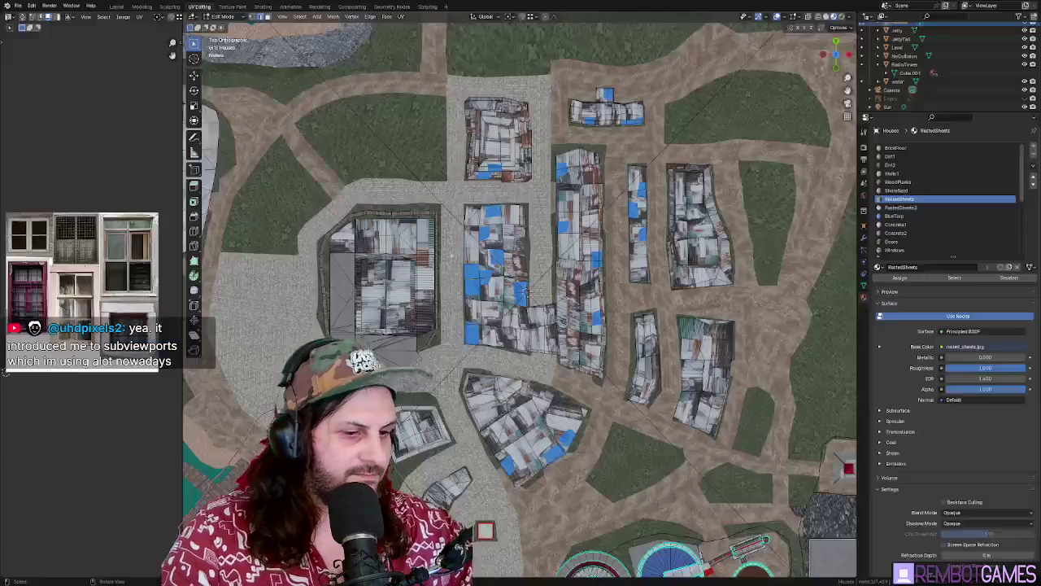
pyautogui.scroll(-4, 660, 336)
pyautogui.scroll(-2, 618, 321)
pyautogui.scroll(8, 577, 308)
pyautogui.scroll(-2, 578, 307)
pyautogui.scroll(1, 545, 285)
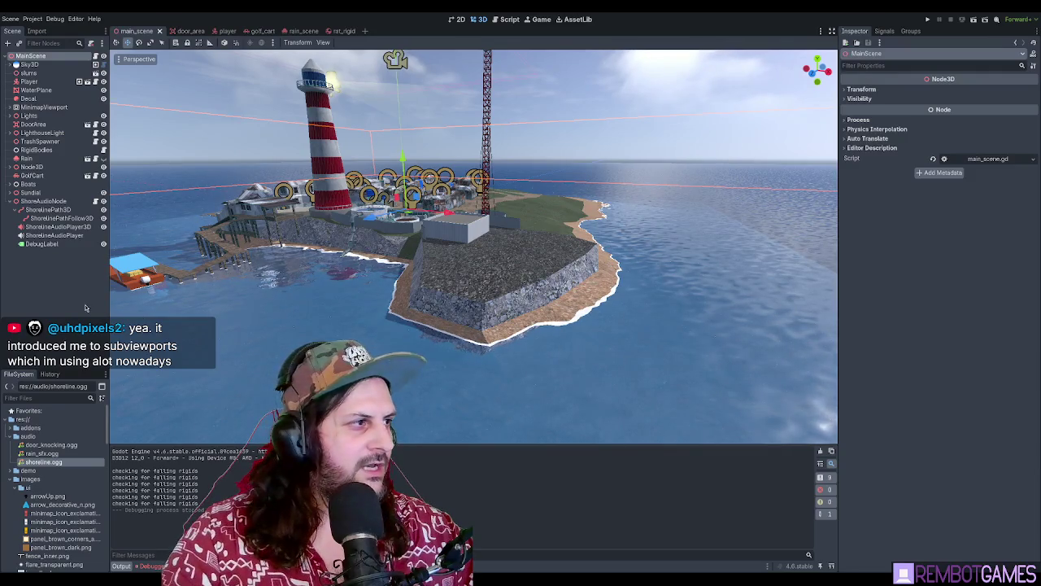
# Add a Node3D under MainScene and rename it BuoyancyBlocker
pyautogui.scroll(2, 450, 255)
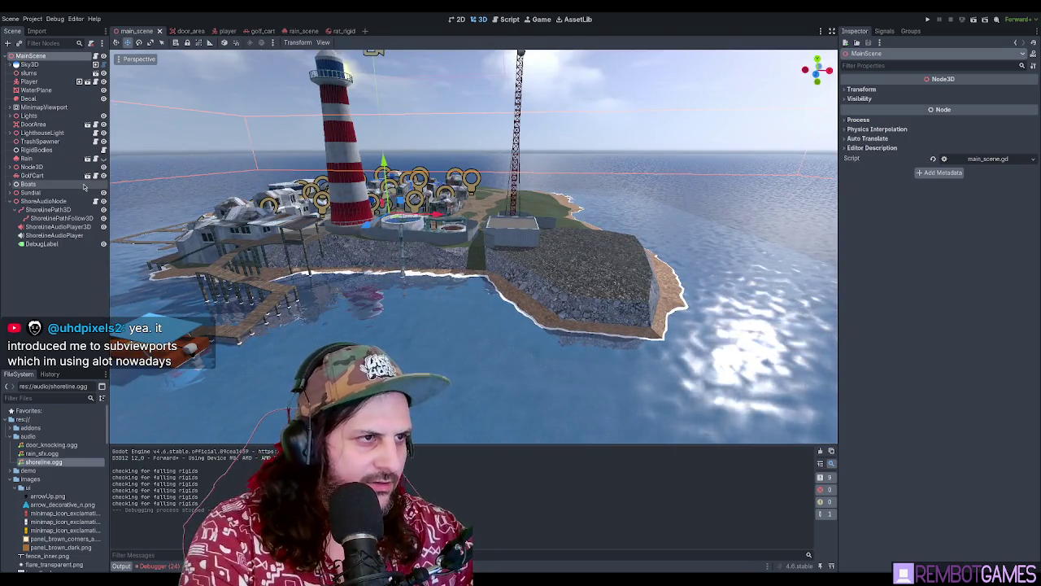
pyautogui.hotkey('ctrl', 'a')
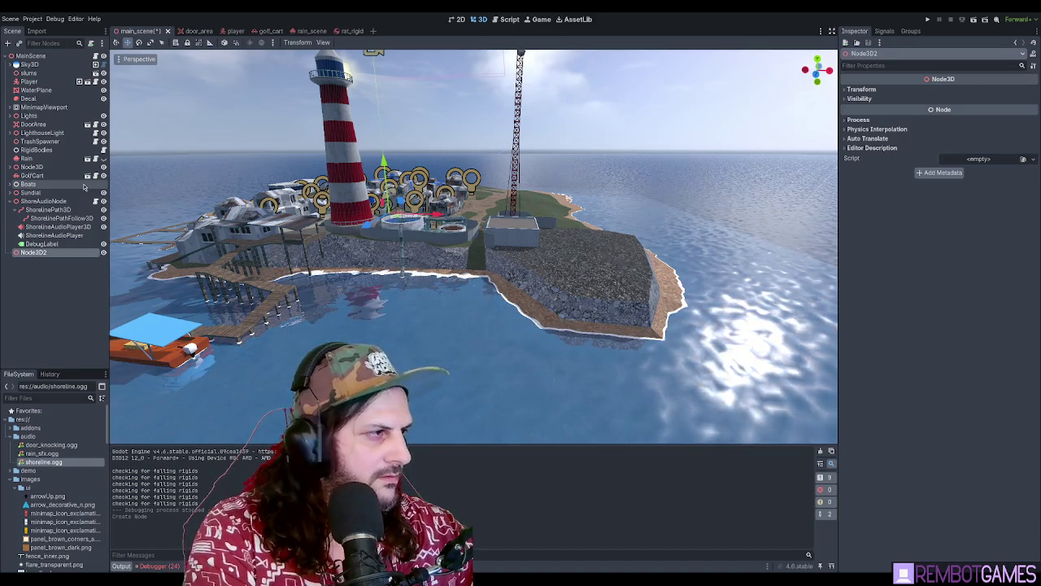
pyautogui.write('BuoyancyBlocker')
pyautogui.press('Return')
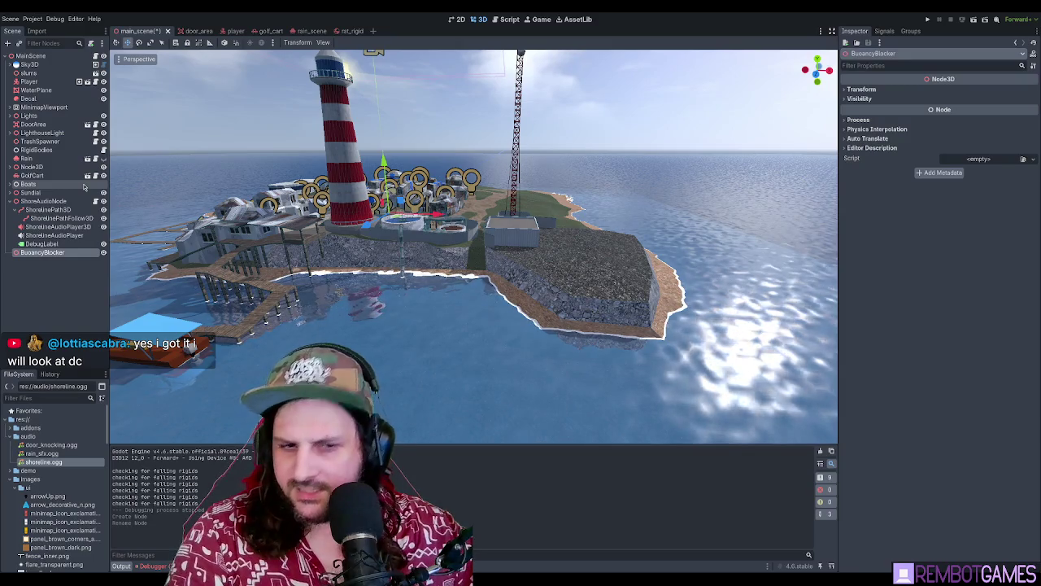
pyautogui.moveTo(671, 152); pyautogui.dragTo(456, 252)
# Add a Label3D under MainScene, raise it into the sky, and set its text to 'asfsaffsafsafas'
pyautogui.click(36, 58)
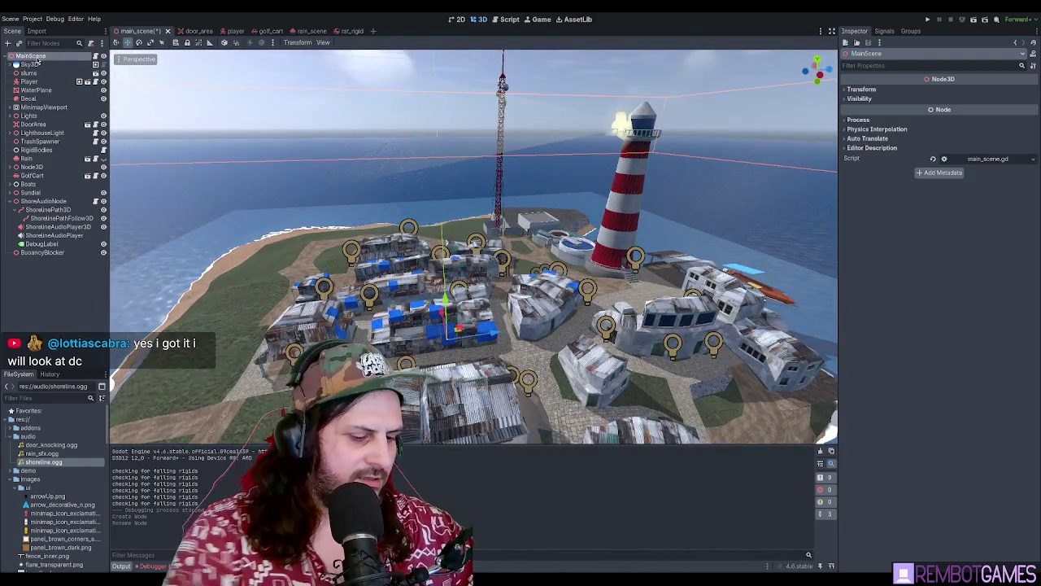
pyautogui.hotkey('ctrl', 'a')
pyautogui.press('Return')
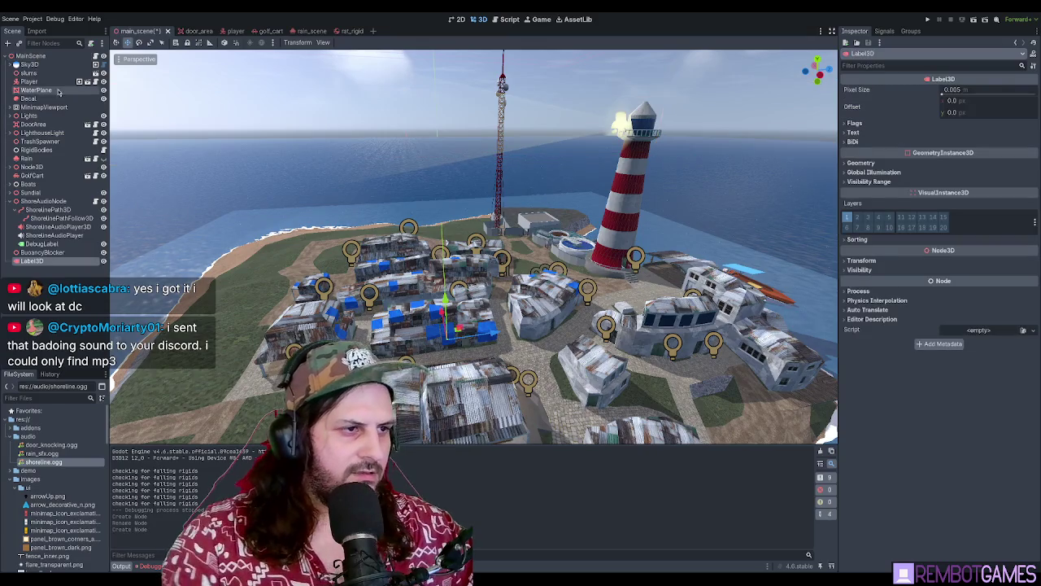
pyautogui.moveTo(445, 321); pyautogui.dragTo(438, 170)
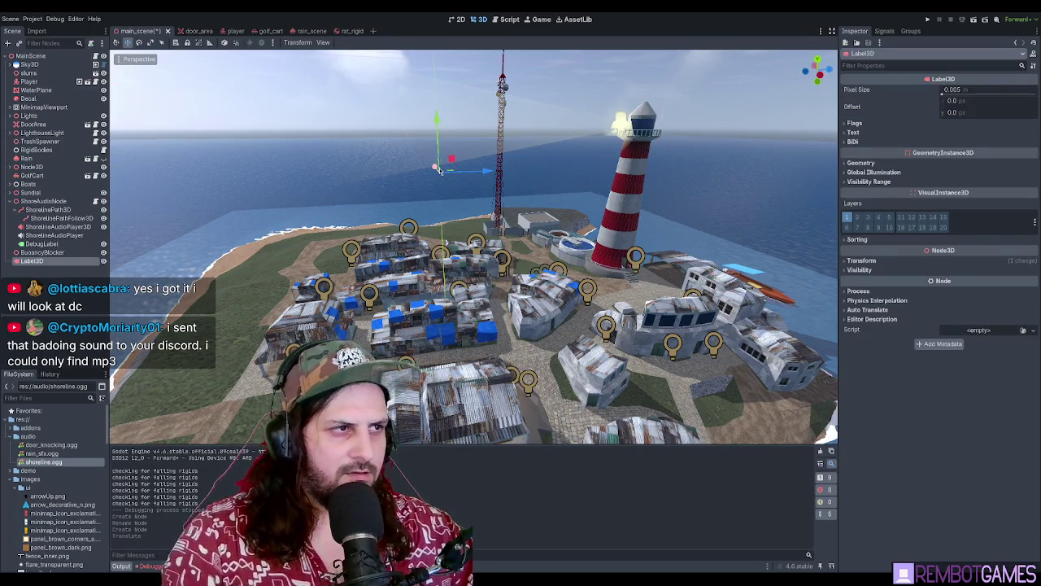
pyautogui.press('f')
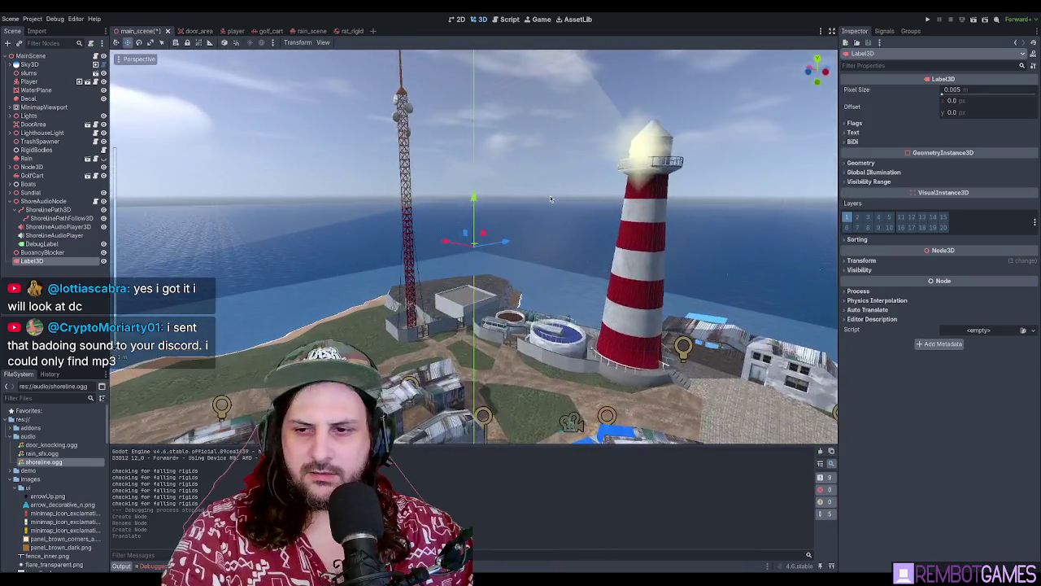
pyautogui.click(873, 126)
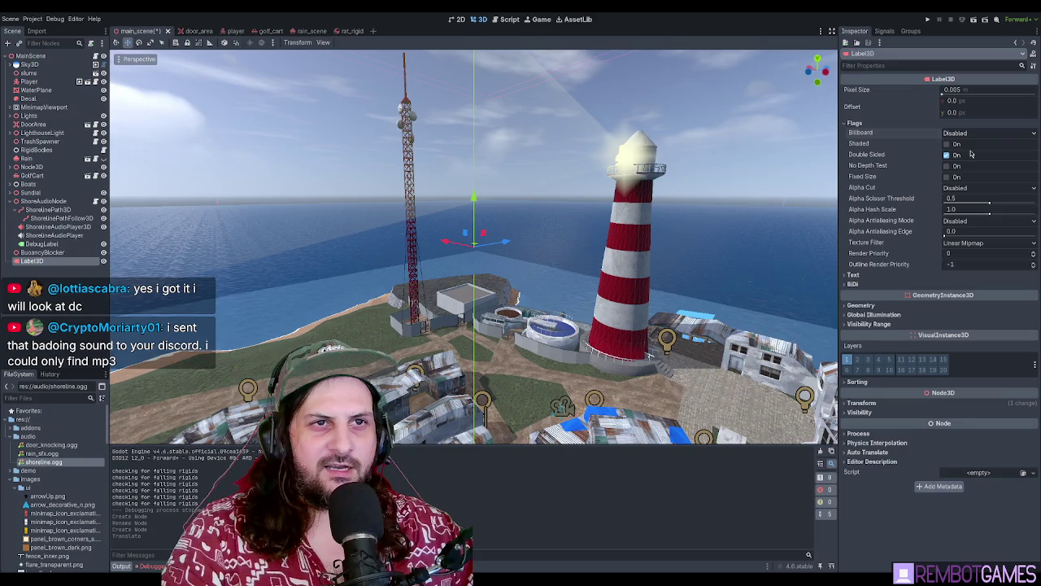
pyautogui.click(853, 274)
pyautogui.click(914, 319)
pyautogui.write('asfsaffsafsafas')
pyautogui.moveTo(530, 237)
pyautogui.mouseDown()
pyautogui.moveTo(475, 247)
pyautogui.moveTo(593, 236)
pyautogui.moveTo(588, 248)
pyautogui.moveTo(546, 243)
pyautogui.moveTo(561, 257)
pyautogui.mouseUp()
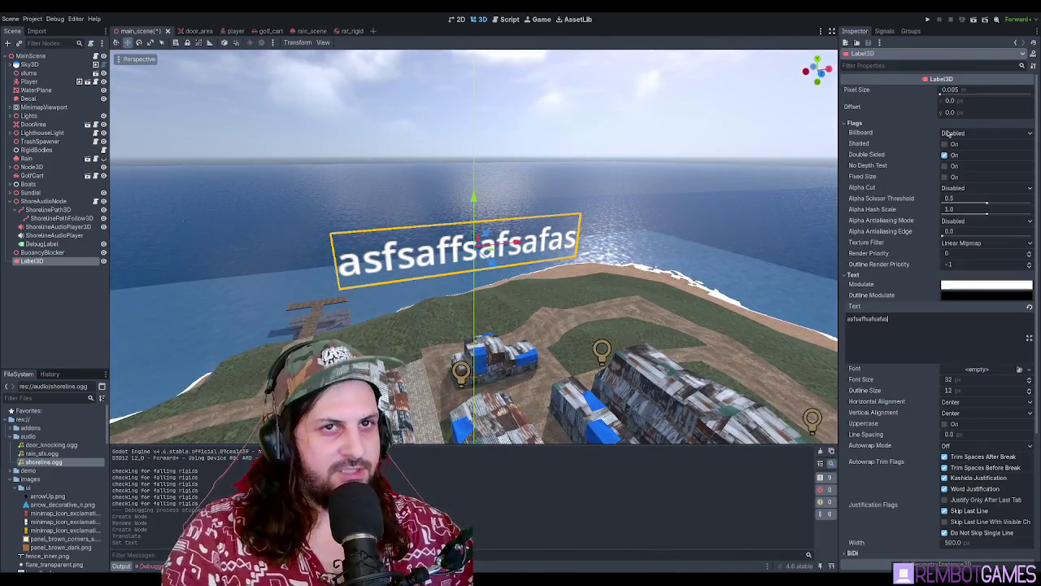
# Delete the test Label3D node from the main scene
pyautogui.click(47, 303)
pyautogui.click(32, 261)
pyautogui.press('Delete')
pyautogui.click(20, 57)
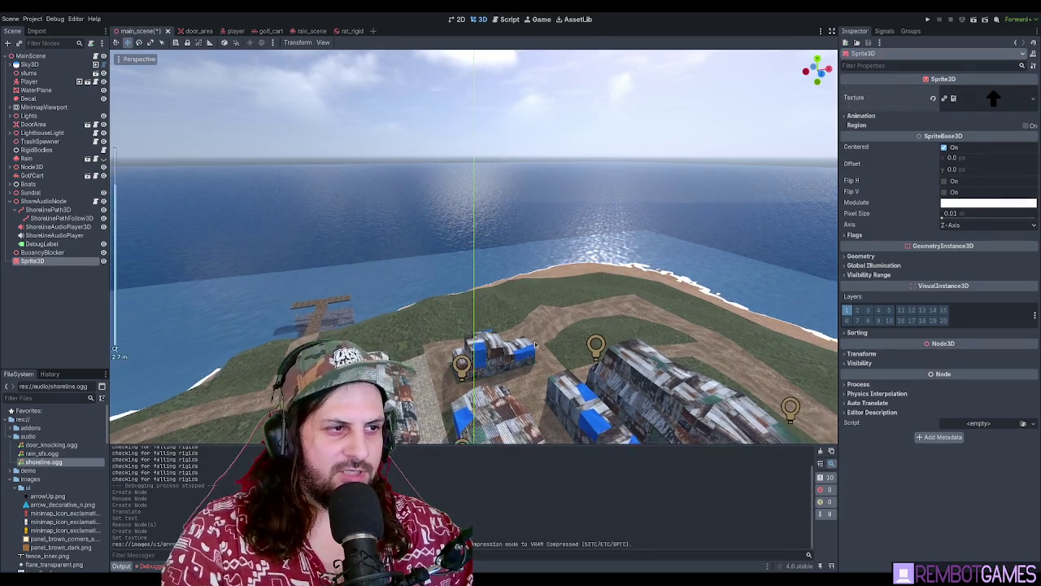
# Frame the arrow sprite and orbit down over the slum buildings to inspect it
pyautogui.press('f')
pyautogui.scroll(-15, 511, 288)
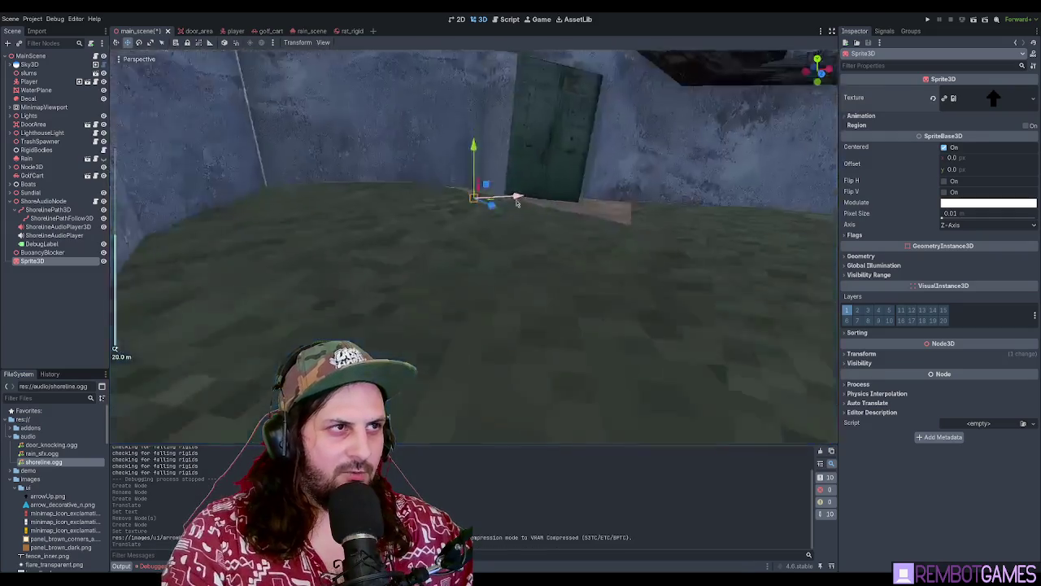
pyautogui.scroll(15, 580, 289)
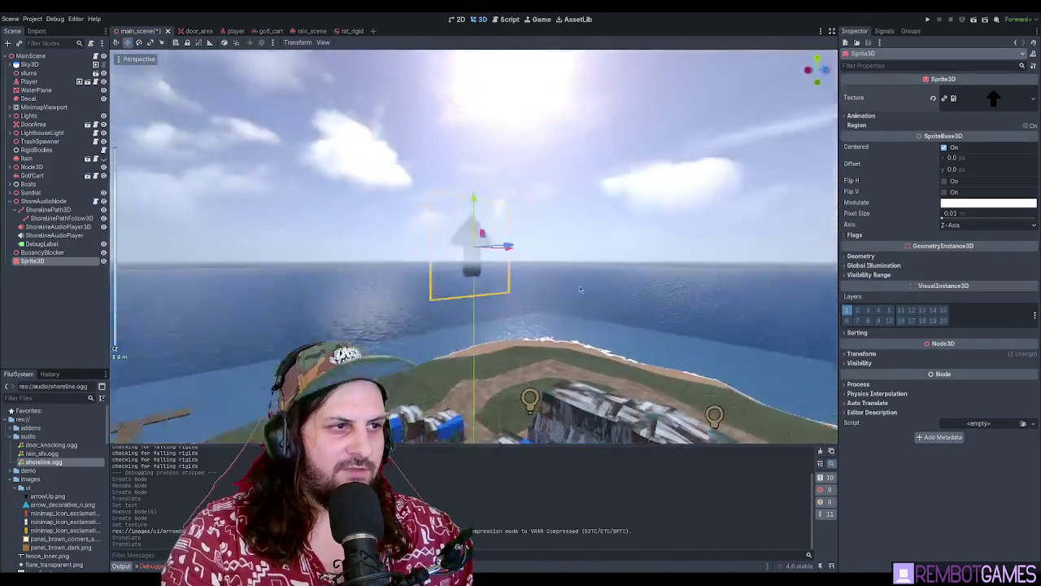
pyautogui.moveTo(580, 289); pyautogui.dragTo(616, 343)
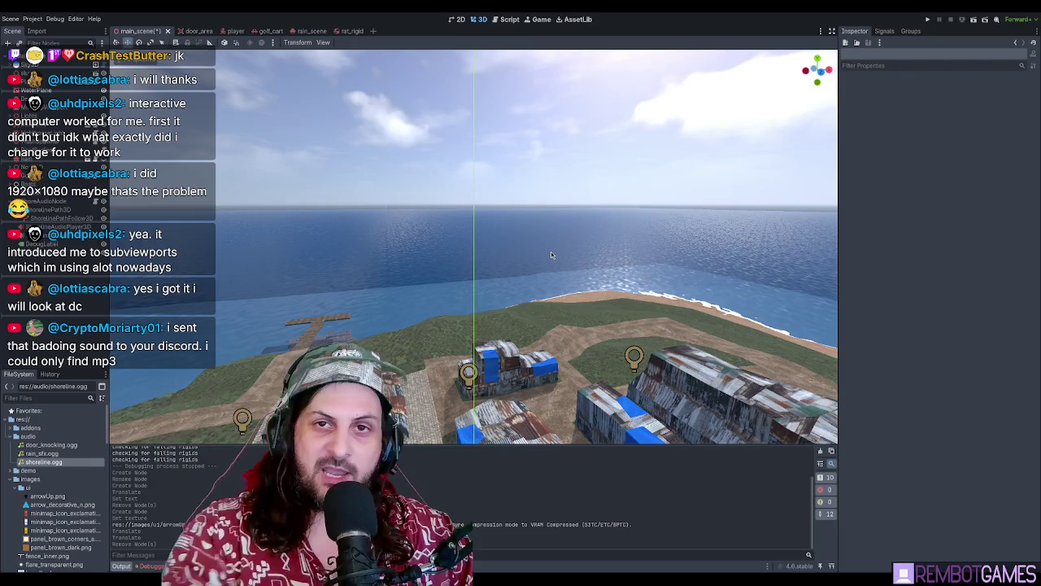
pyautogui.moveTo(288, 277); pyautogui.dragTo(297, 231)
pyautogui.scroll(-2, 472, 244)
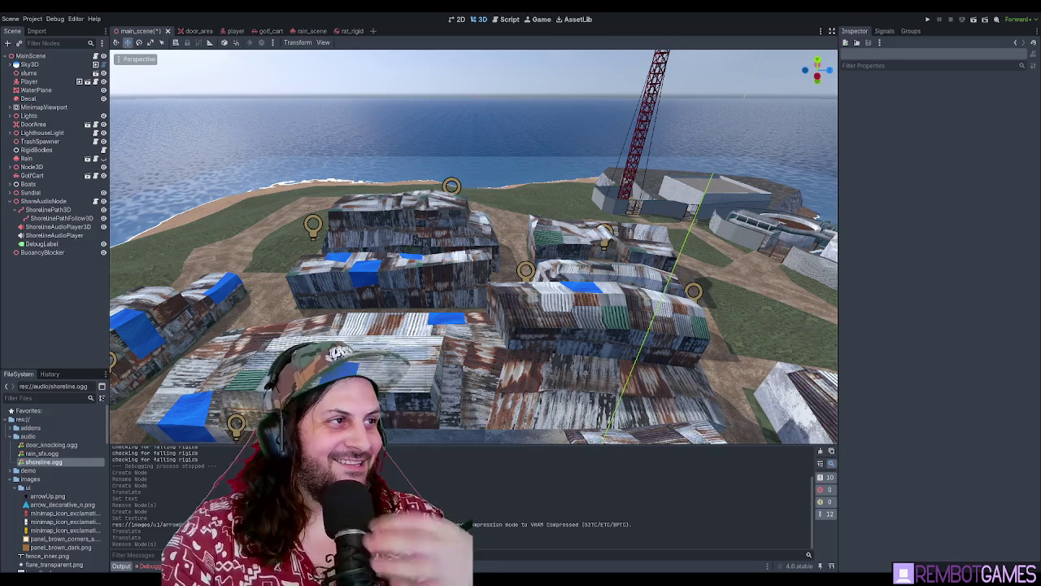
# Import the badoing sound file into the res://audio folder
pyautogui.click(28, 436)
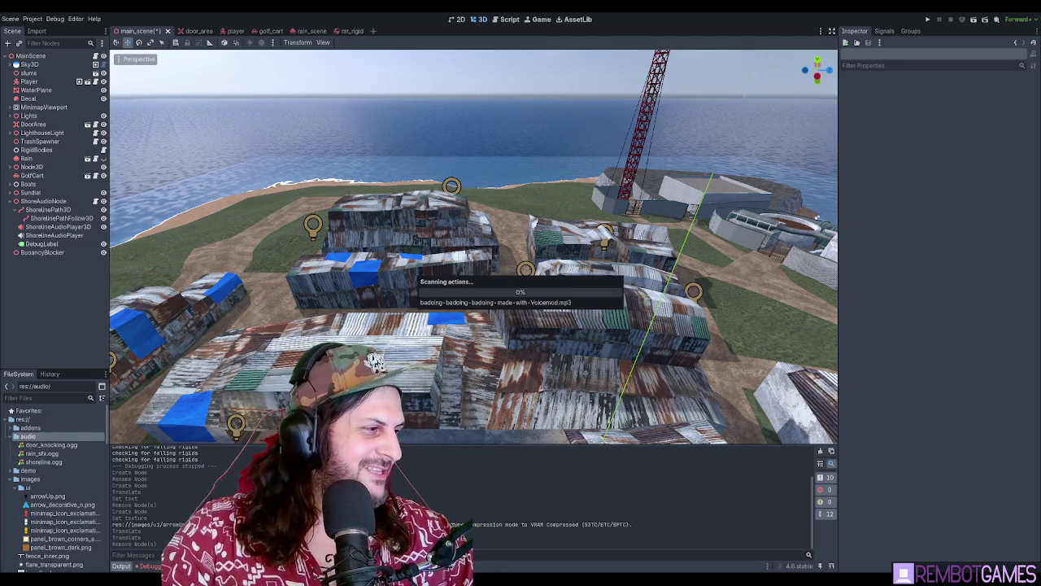
pyautogui.click(53, 445)
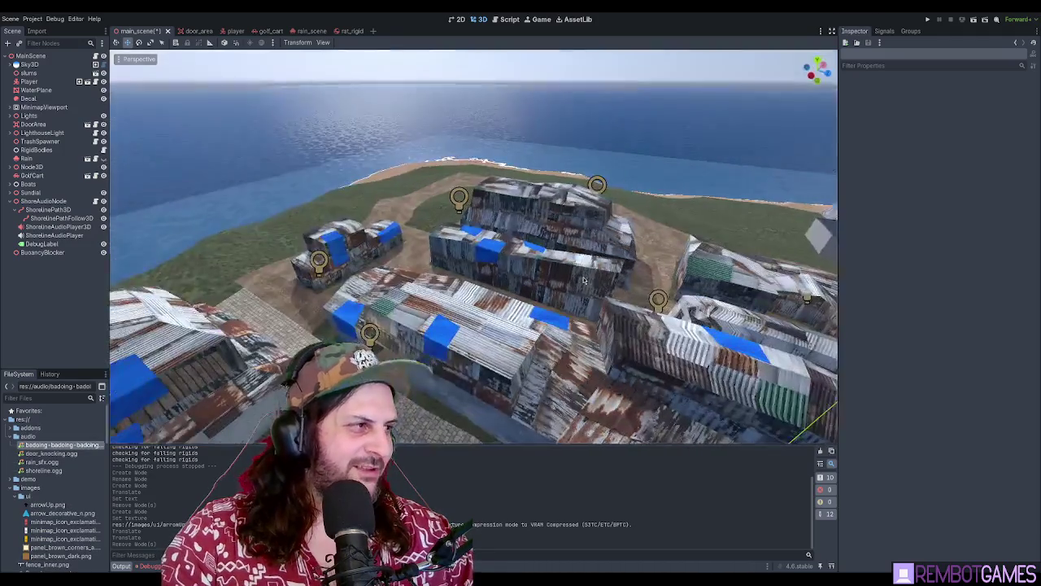
pyautogui.moveTo(488, 268)
pyautogui.mouseDown()
pyautogui.moveTo(558, 253)
pyautogui.moveTo(497, 223)
pyautogui.moveTo(230, 223)
pyautogui.mouseUp()
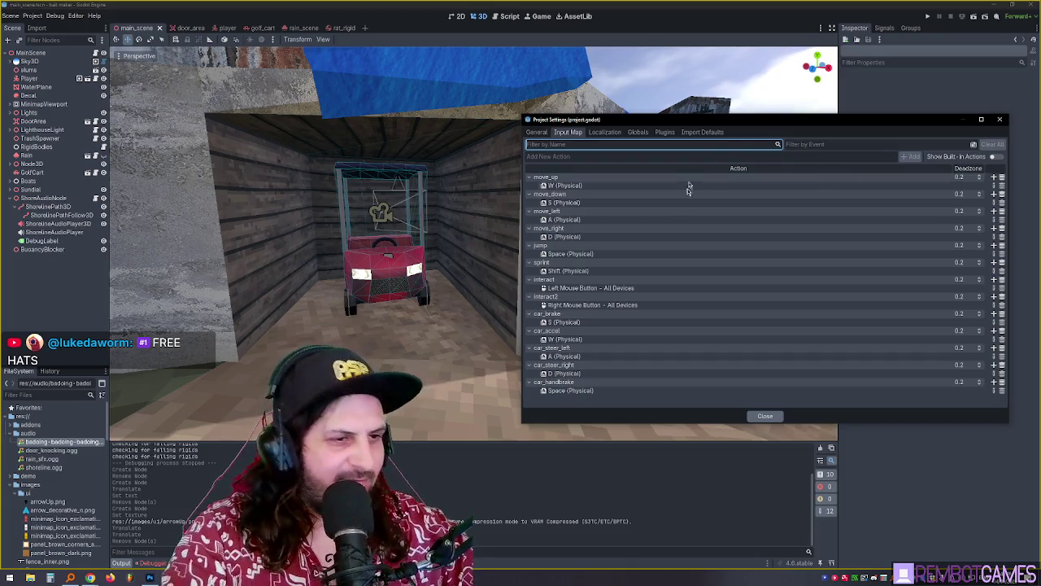
# Create a car_horn input action bound to the H key, then close Project Settings
pyautogui.moveTo(598, 119); pyautogui.dragTo(560, 123)
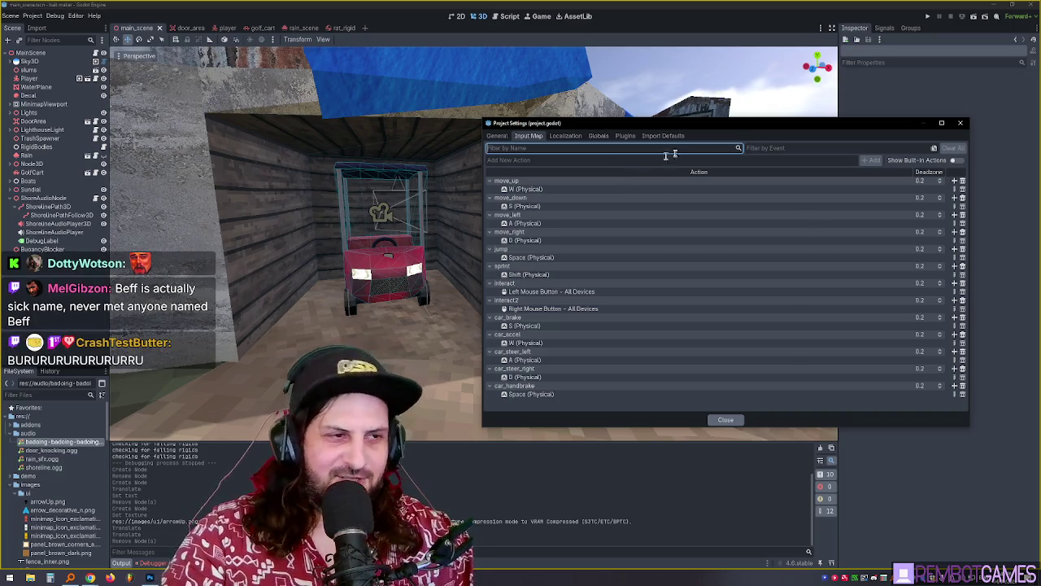
pyautogui.moveTo(629, 127)
pyautogui.mouseDown()
pyautogui.moveTo(572, 133)
pyautogui.moveTo(611, 136)
pyautogui.moveTo(588, 135)
pyautogui.mouseUp()
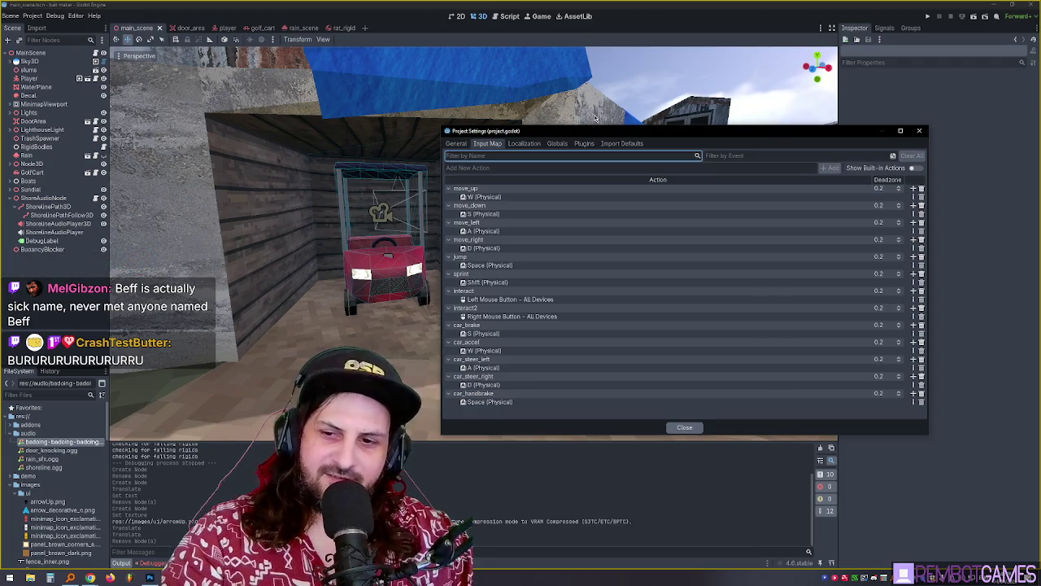
pyautogui.moveTo(549, 133); pyautogui.dragTo(488, 135)
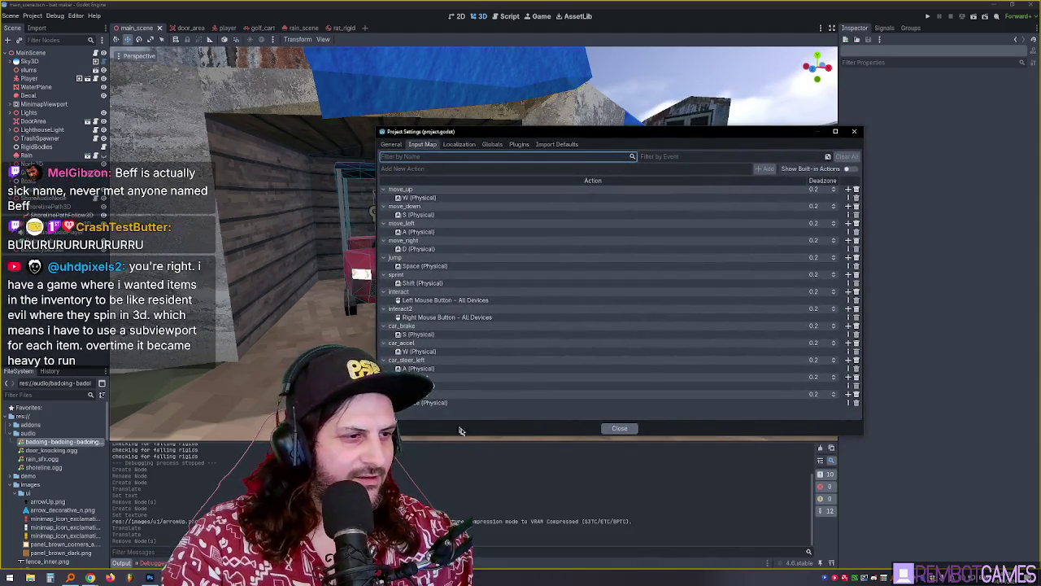
pyautogui.moveTo(474, 437); pyautogui.dragTo(475, 465)
pyautogui.click(453, 169)
pyautogui.write('horn')
pyautogui.press('Return')
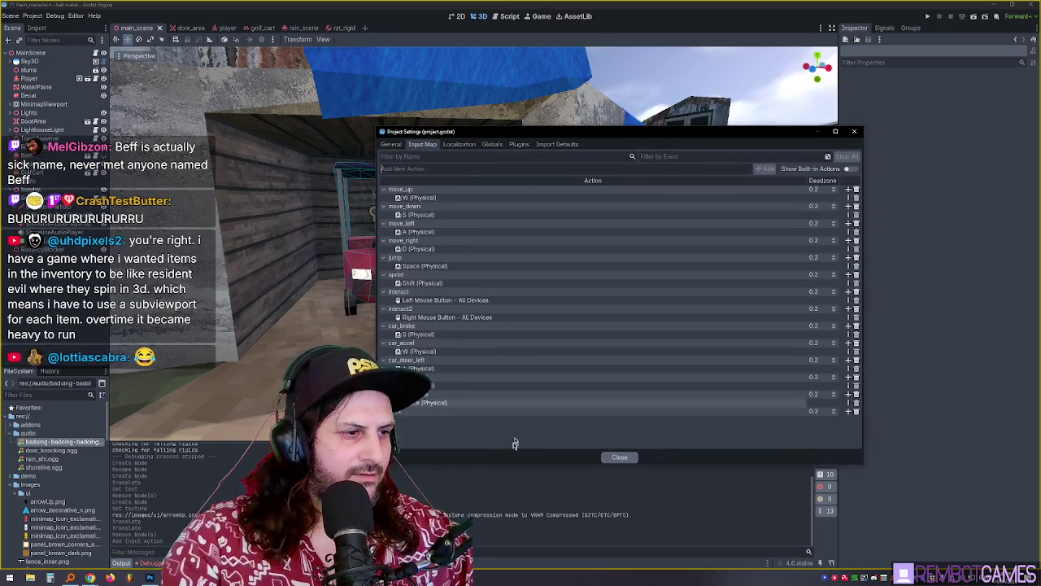
pyautogui.click(429, 413)
pyautogui.write('car_horn')
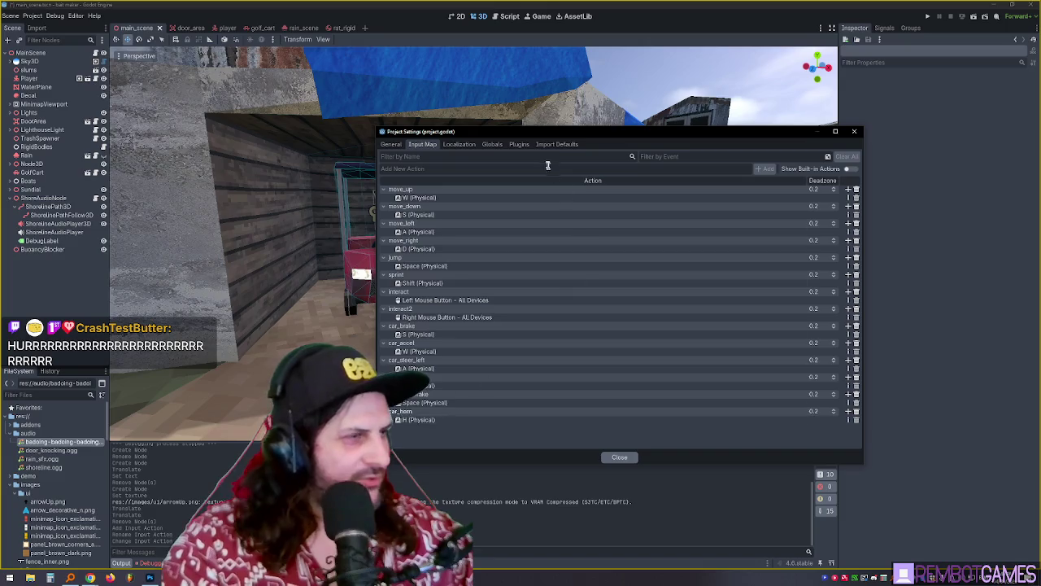
pyautogui.moveTo(558, 133); pyautogui.dragTo(703, 92)
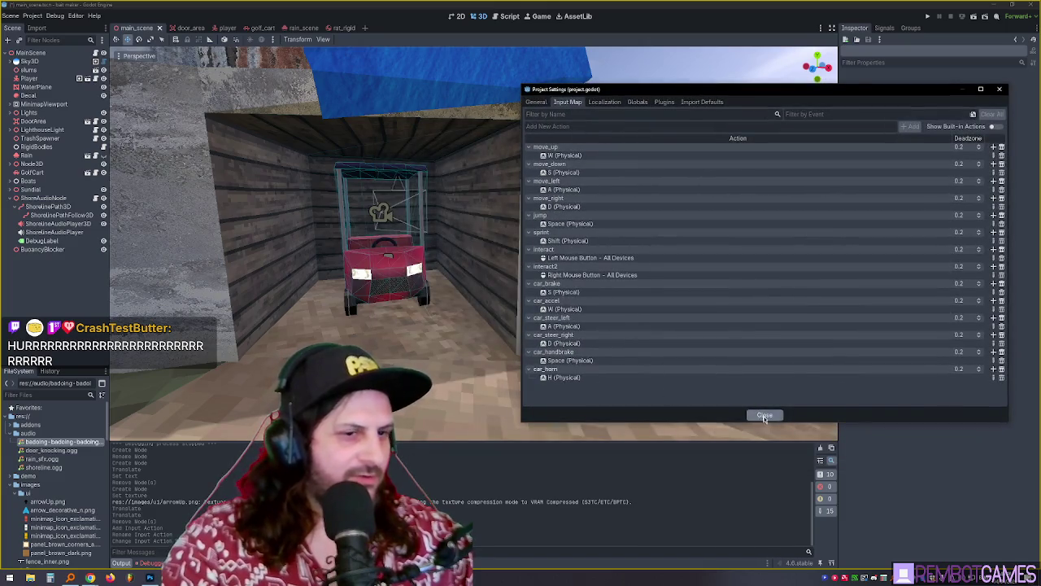
pyautogui.click(765, 415)
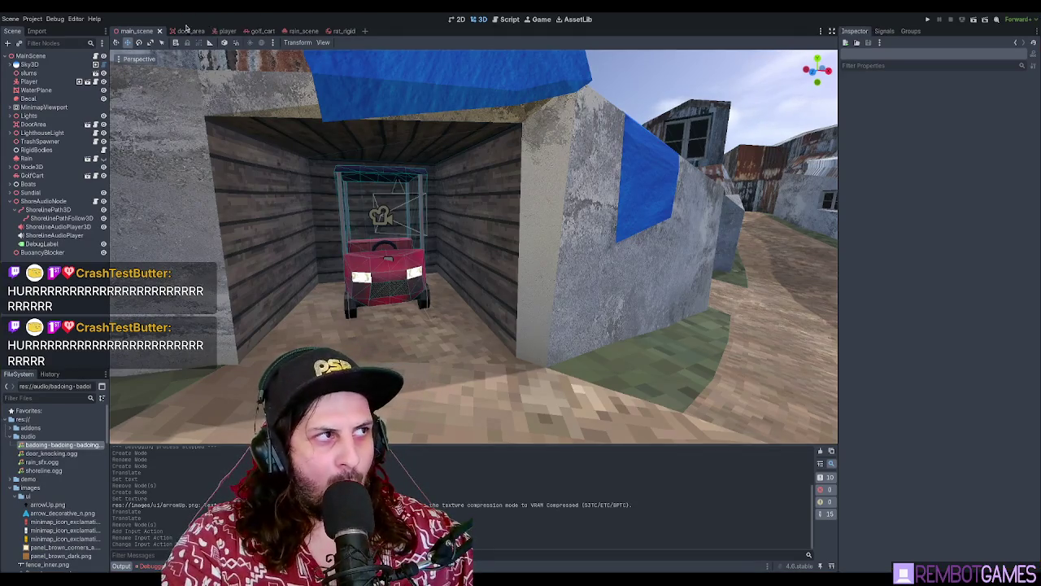
# In the golf_cart scene, add a HornAudio3D AudioStreamPlayer3D under GolfCart and place it on the cart
pyautogui.click(262, 31)
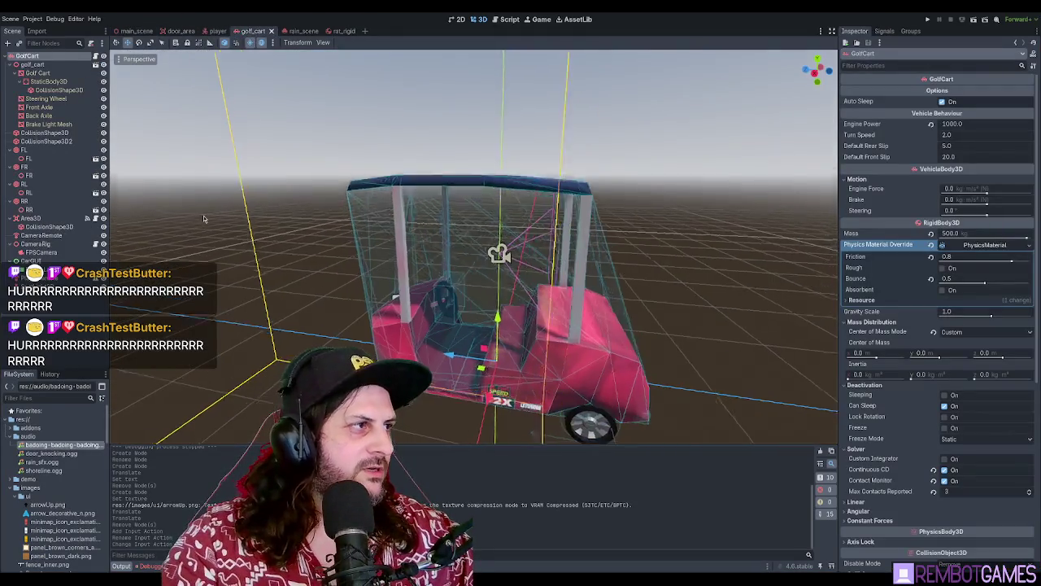
pyautogui.click(40, 57)
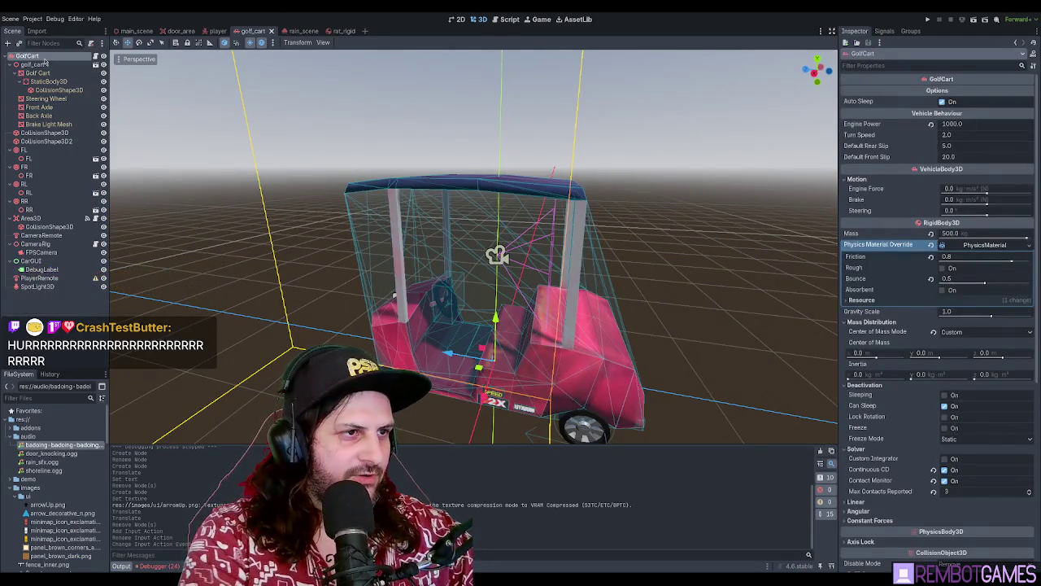
pyautogui.hotkey('ctrl', 'v')
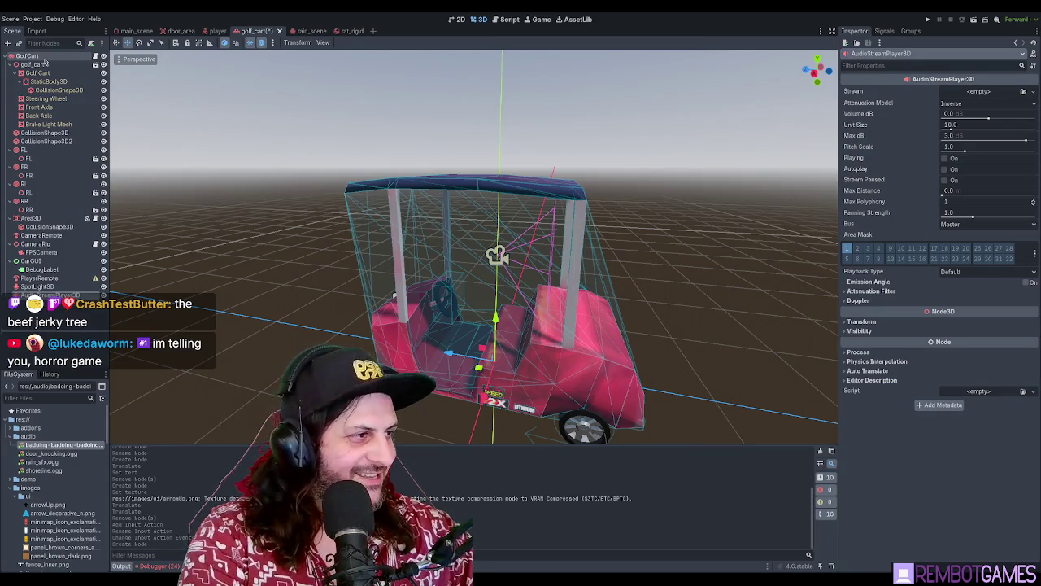
pyautogui.scroll(-3, 504, 248)
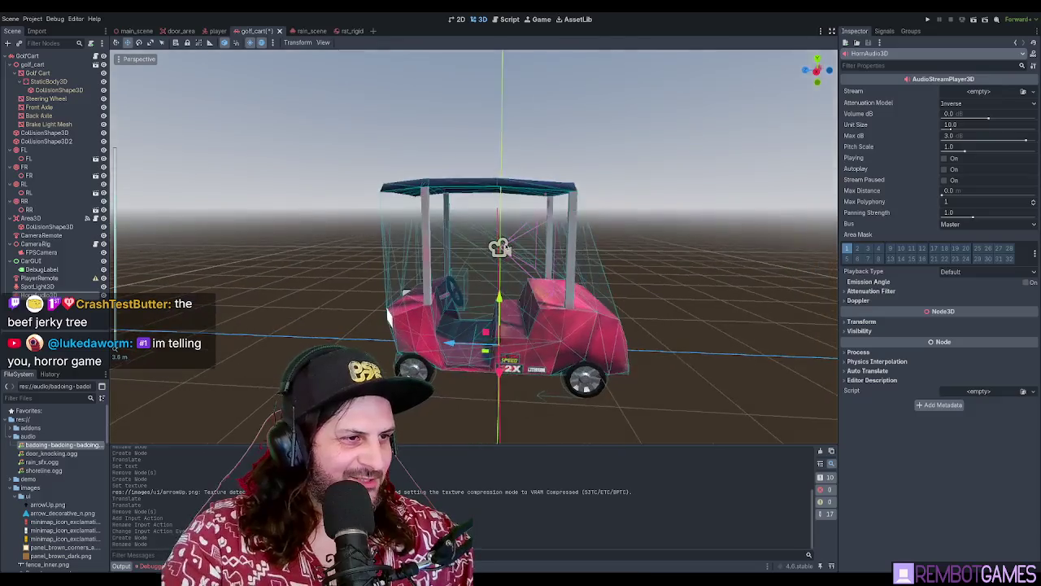
pyautogui.moveTo(504, 248); pyautogui.dragTo(423, 284)
pyautogui.scroll(3, 332, 290)
pyautogui.scroll(3, 452, 235)
pyautogui.scroll(-3, 452, 235)
pyautogui.scroll(3, 452, 235)
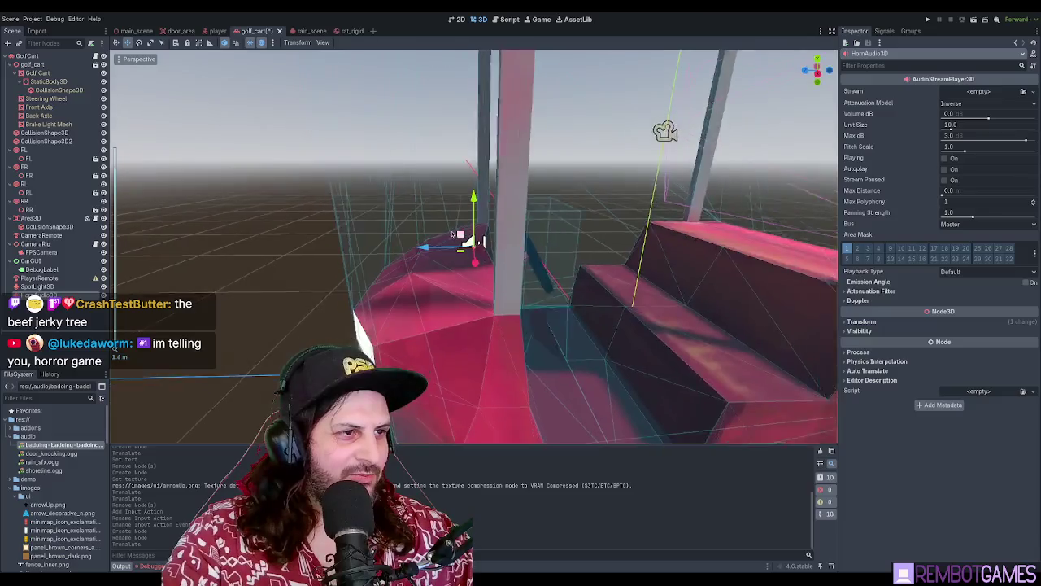
pyautogui.scroll(-5, 452, 236)
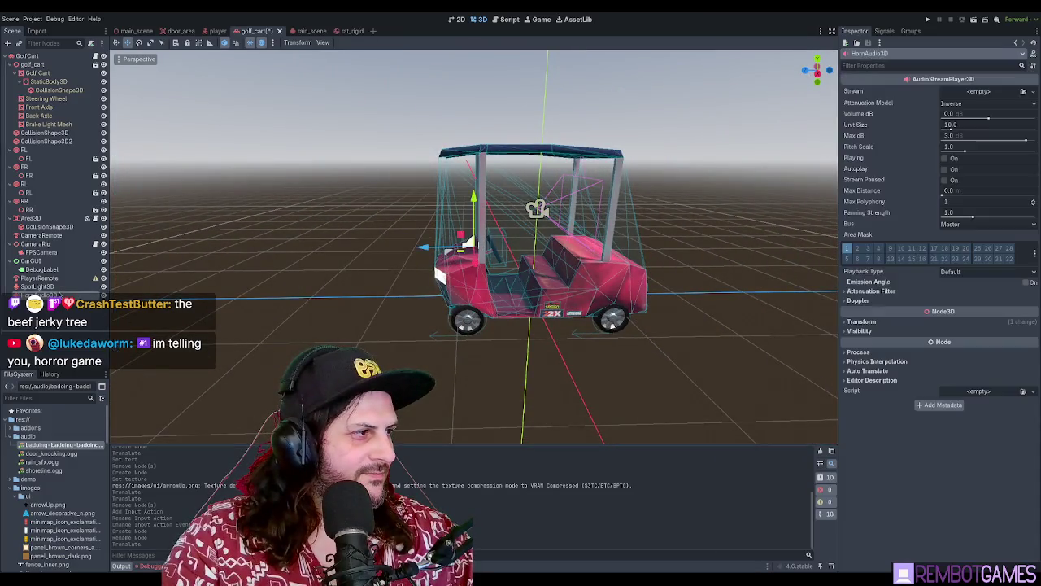
# Open the golf_cart.gd script attached to the GolfCart root node
pyautogui.click(27, 56)
pyautogui.click(95, 55)
pyautogui.scroll(-5, 461, 271)
pyautogui.scroll(-20, 461, 271)
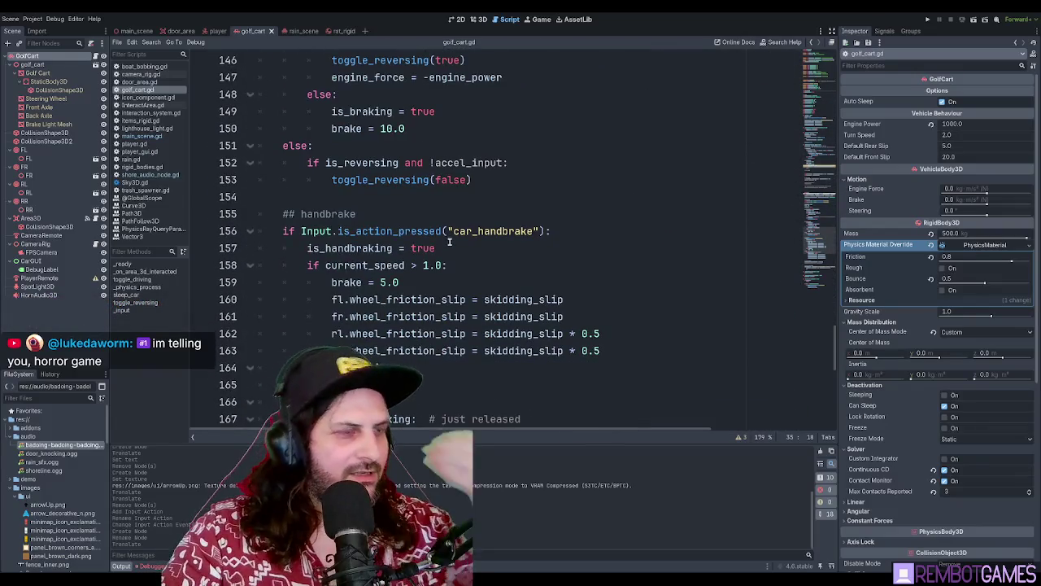
# Insert blank lines after the _input function in golf_cart.gd
pyautogui.click(835, 67)
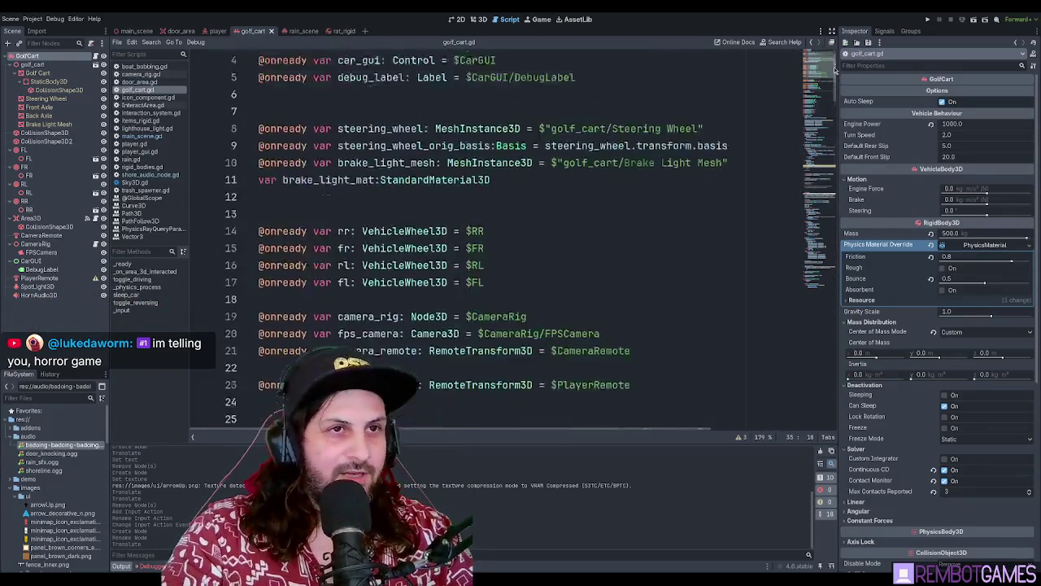
pyautogui.scroll(-4, 827, 81)
pyautogui.scroll(-4, 827, 81)
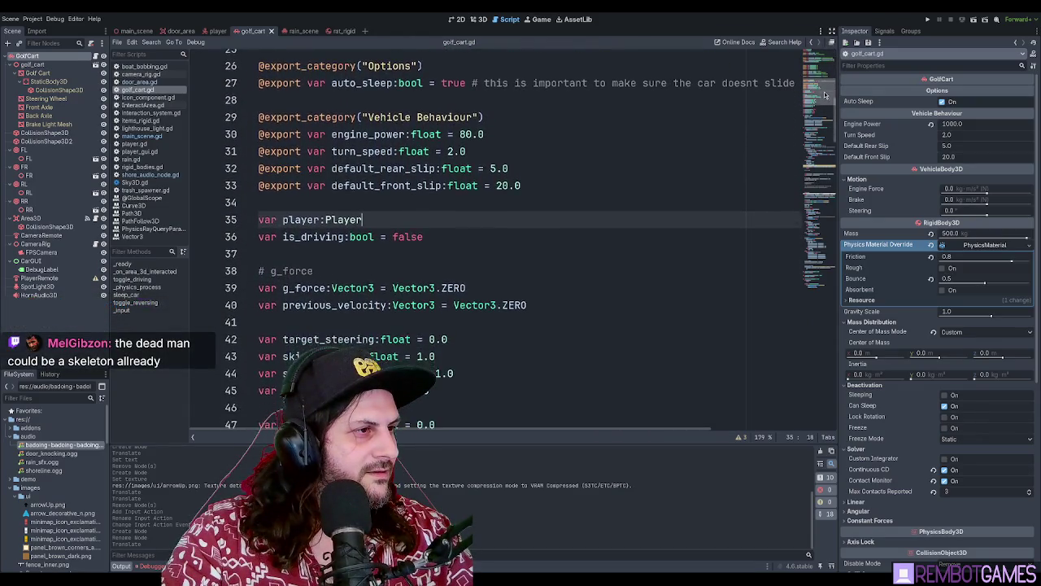
pyautogui.doubleClick(315, 231)
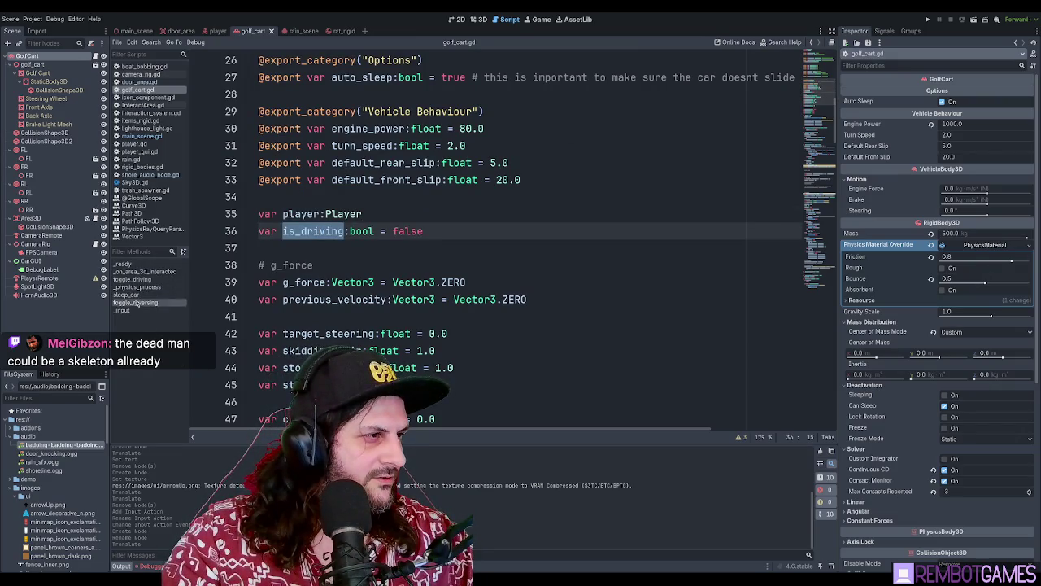
pyautogui.click(122, 310)
pyautogui.click(411, 301)
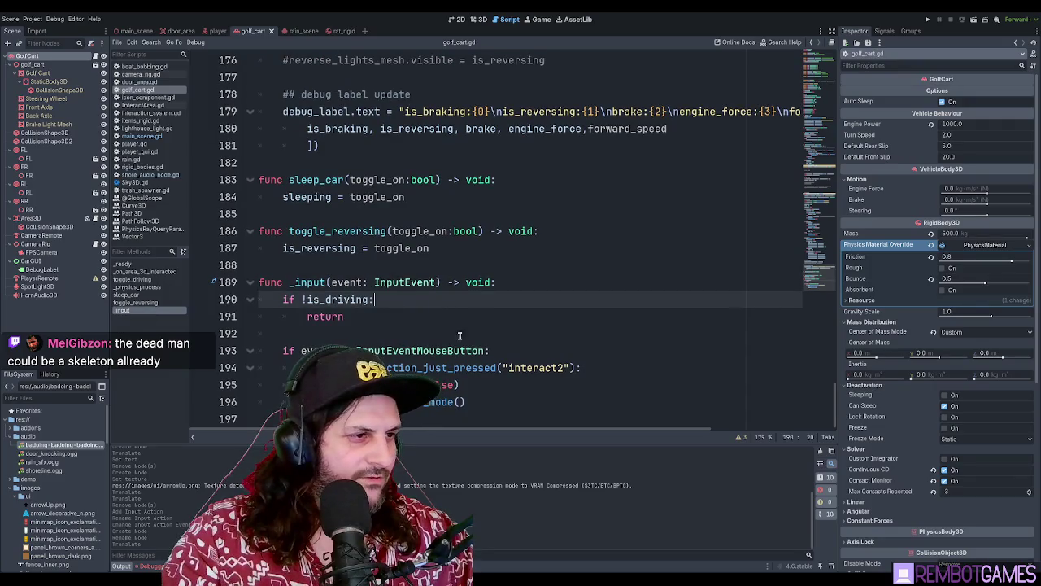
pyautogui.click(535, 414)
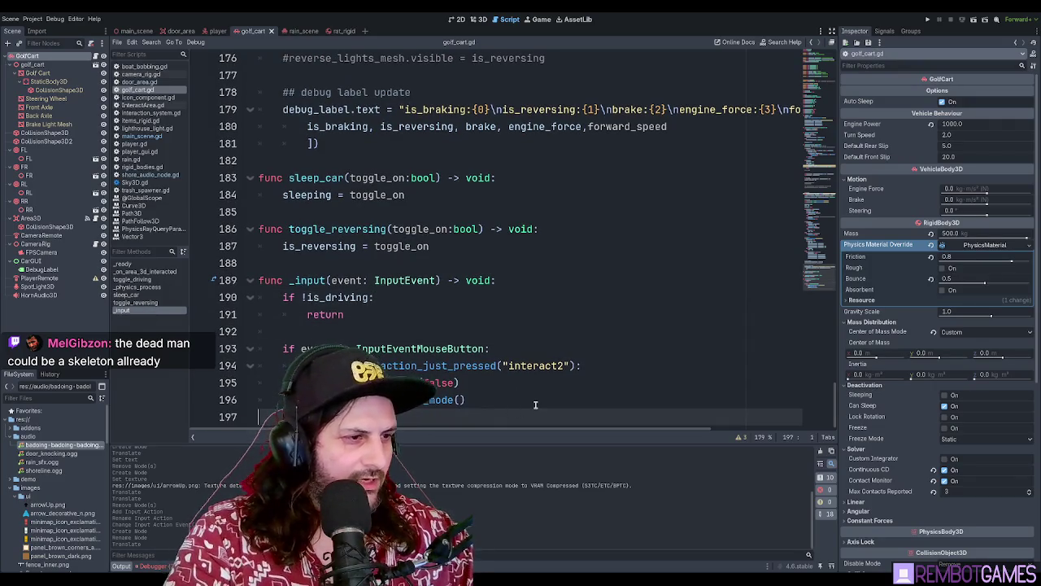
pyautogui.press('Return')
pyautogui.press('Return')
pyautogui.press('Return')
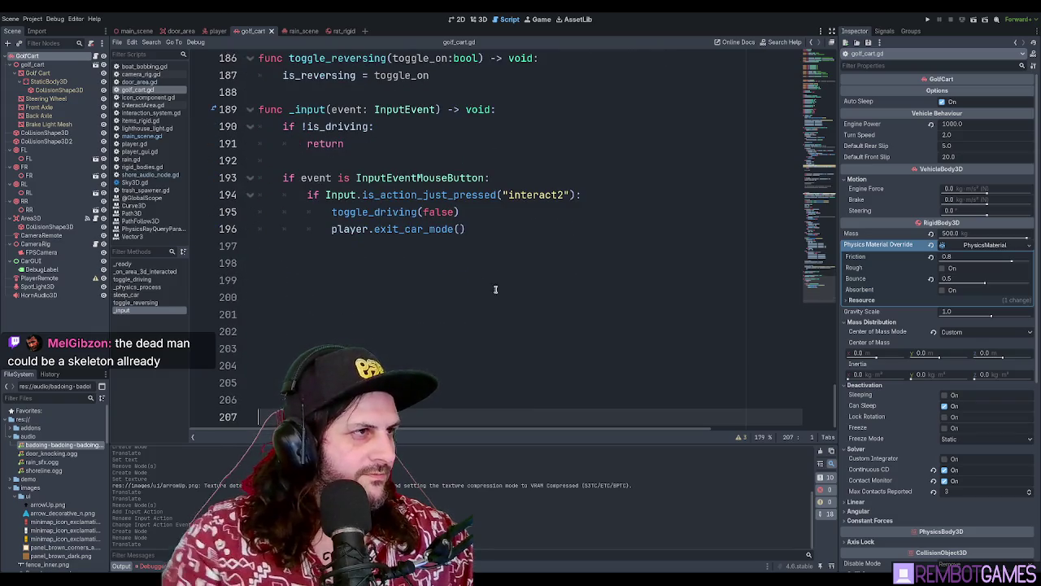
pyautogui.scroll(4, 508, 295)
pyautogui.scroll(-4, 507, 296)
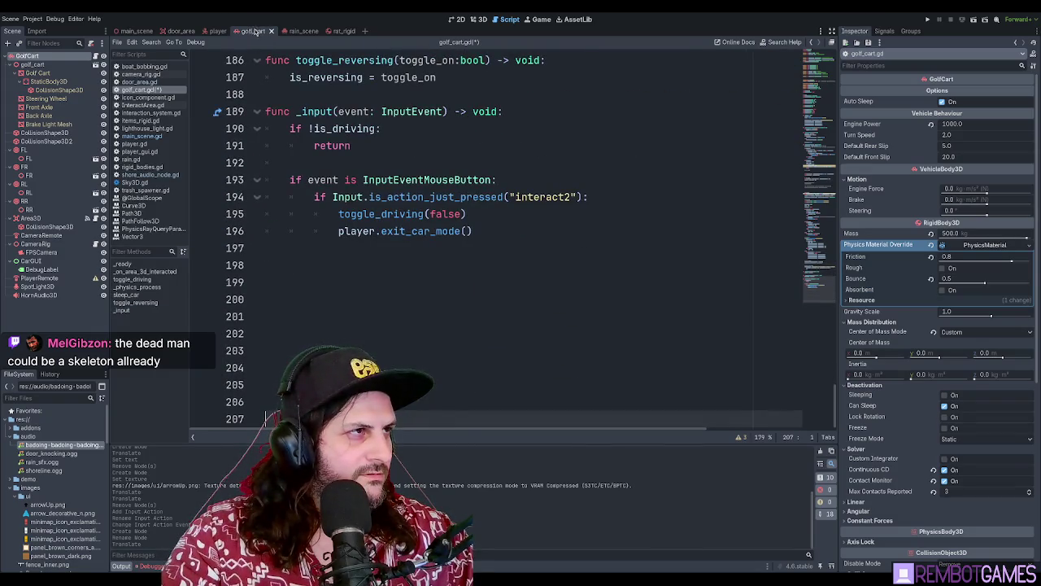
pyautogui.click(36, 295)
pyautogui.moveTo(817, 291); pyautogui.dragTo(839, 51)
pyautogui.moveTo(36, 295); pyautogui.dragTo(324, 163)
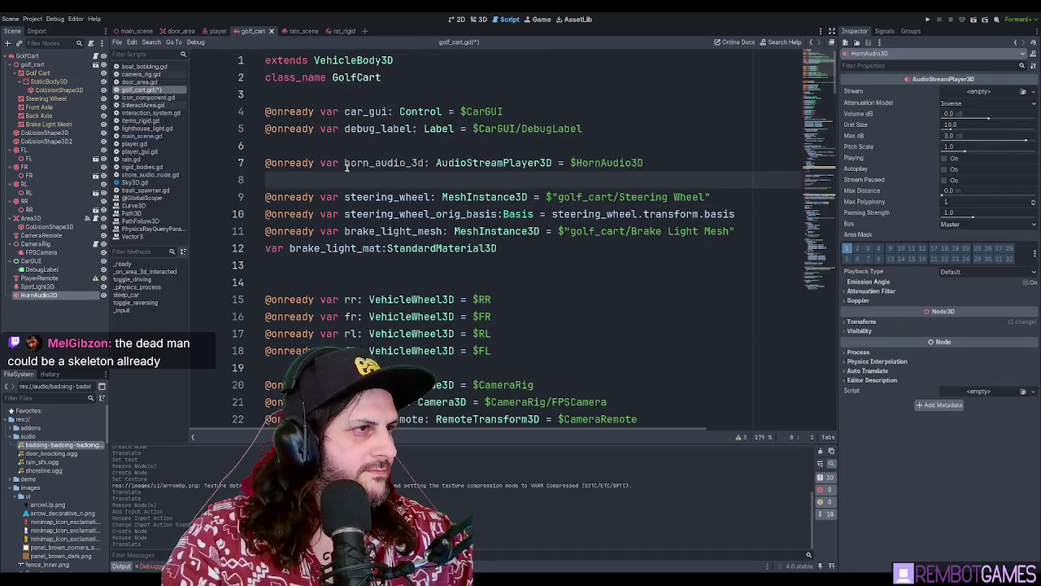
pyautogui.doubleClick(378, 163)
pyautogui.moveTo(818, 61); pyautogui.dragTo(817, 289)
pyautogui.click(431, 179)
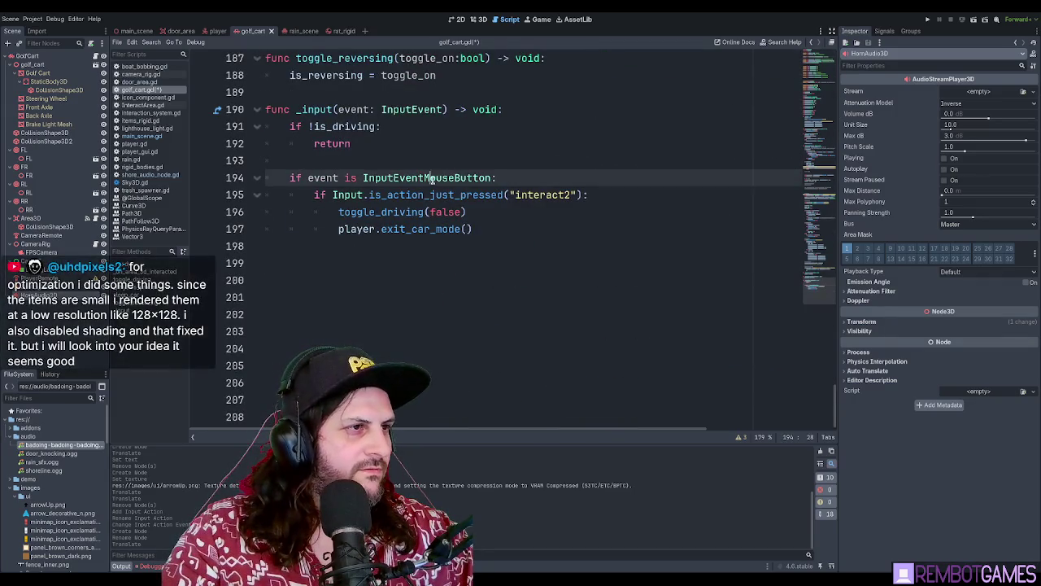
# Begin a dedented 'elif event is' branch on a new line after exit_car_mode()
pyautogui.click(490, 232)
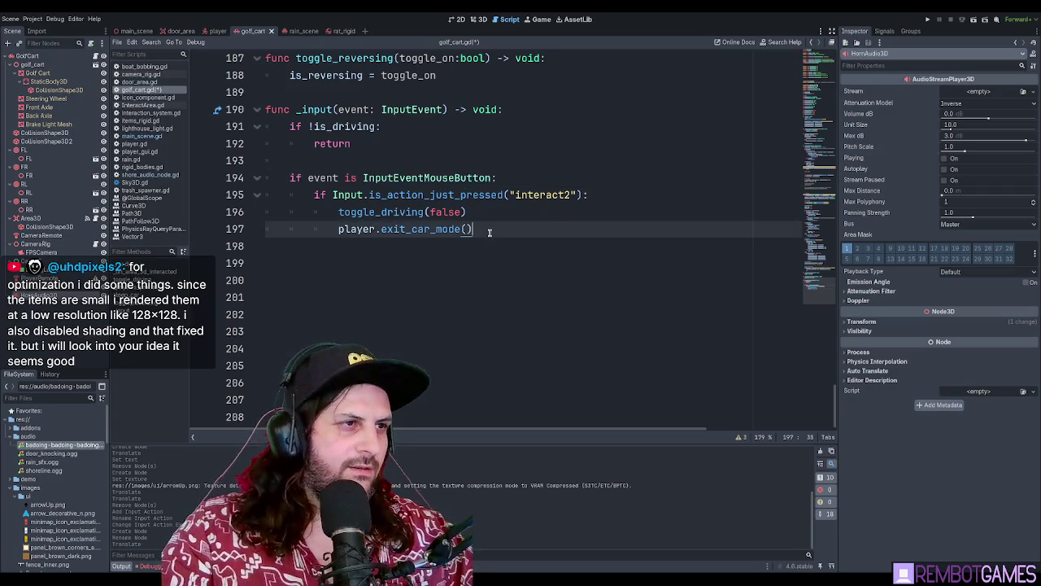
pyautogui.press('Return')
pyautogui.press('BackSpace')
pyautogui.press('BackSpace')
pyautogui.write('elif')
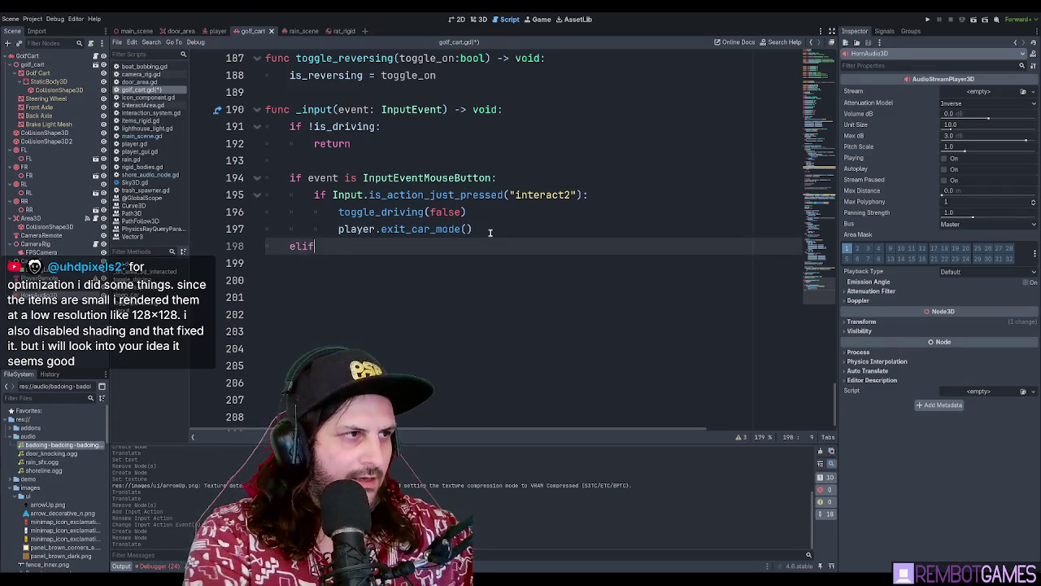
pyautogui.write(' event is')
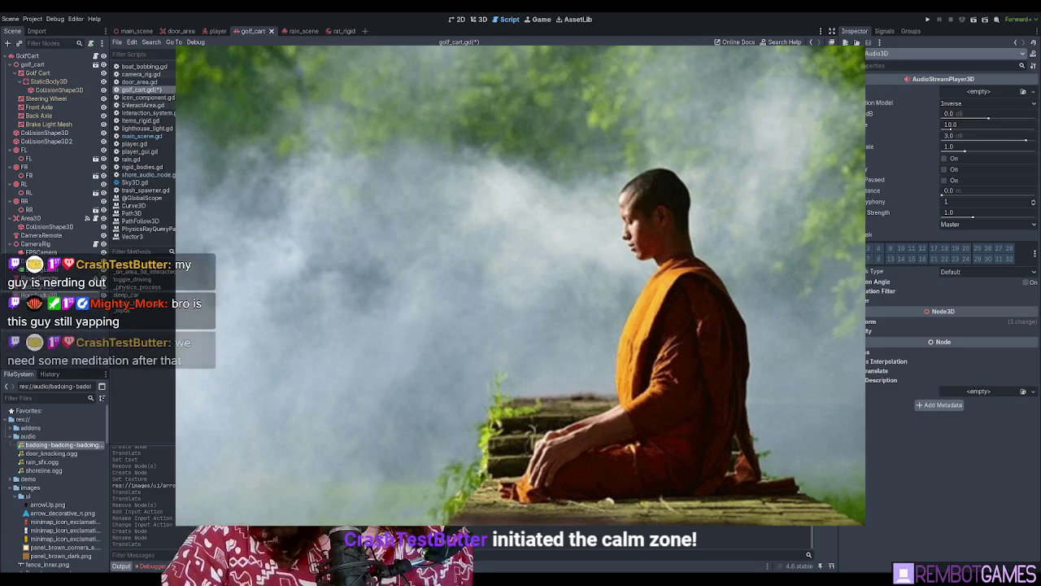
pyautogui.press('Escape')
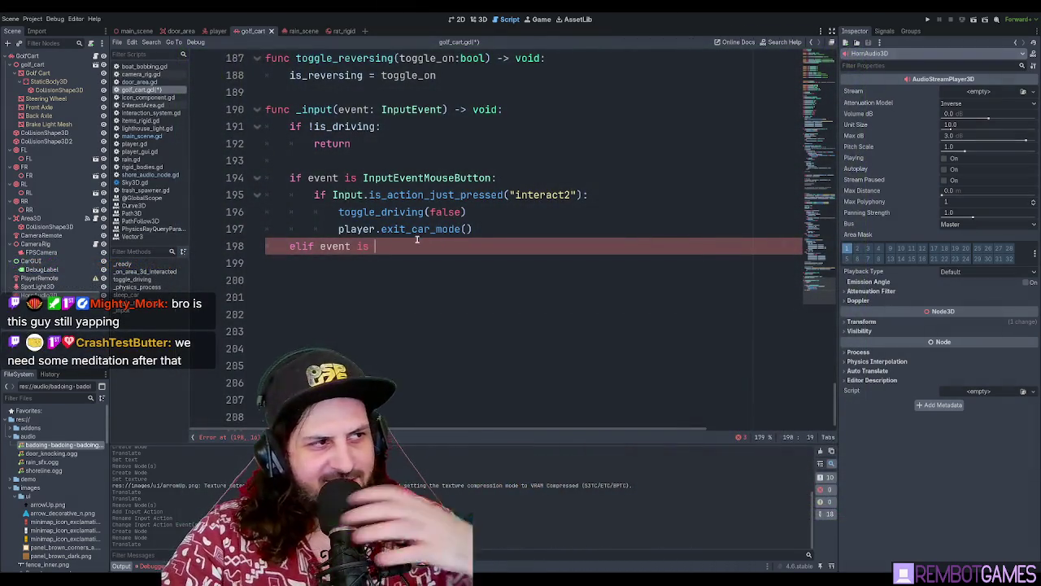
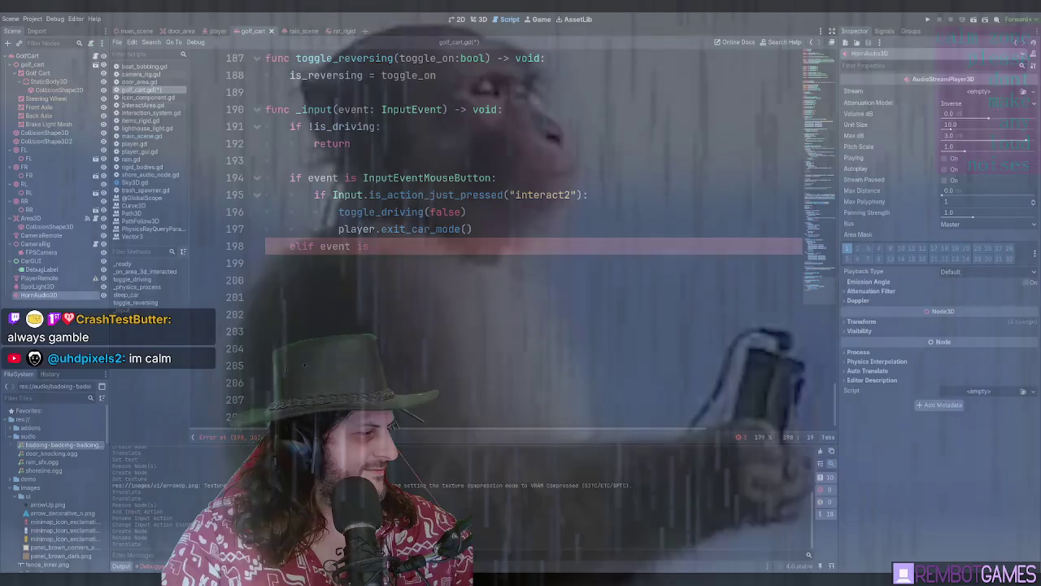
# Drop the badoing-badoing .ogg onto HornAudio3D's Stream property and tick Playing to preview it
pyautogui.write('is')
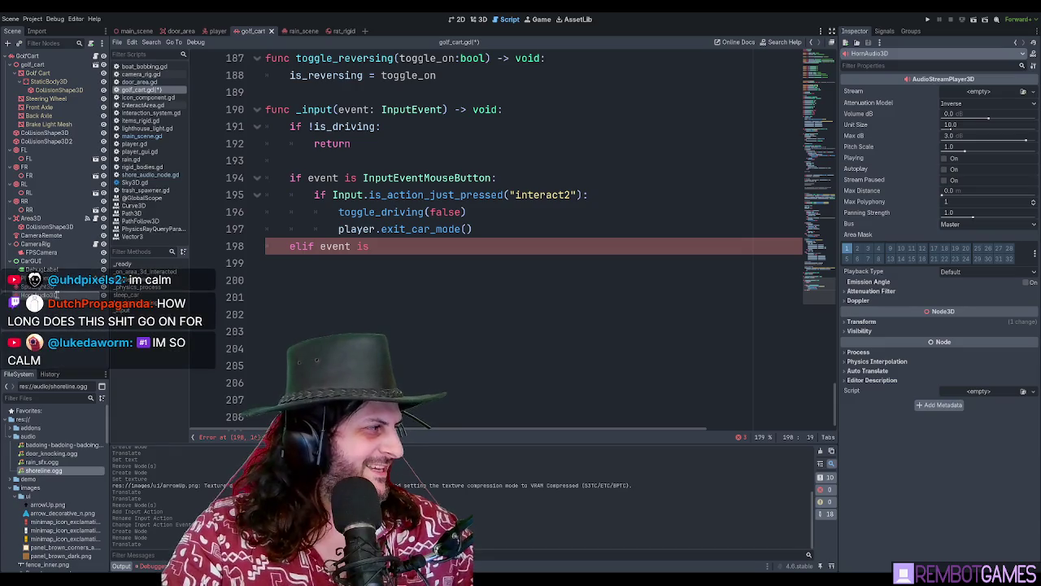
pyautogui.click(43, 462)
pyautogui.click(50, 471)
pyautogui.moveTo(67, 446)
pyautogui.mouseDown()
pyautogui.moveTo(964, 102)
pyautogui.moveTo(960, 109)
pyautogui.mouseUp()
pyautogui.click(954, 172)
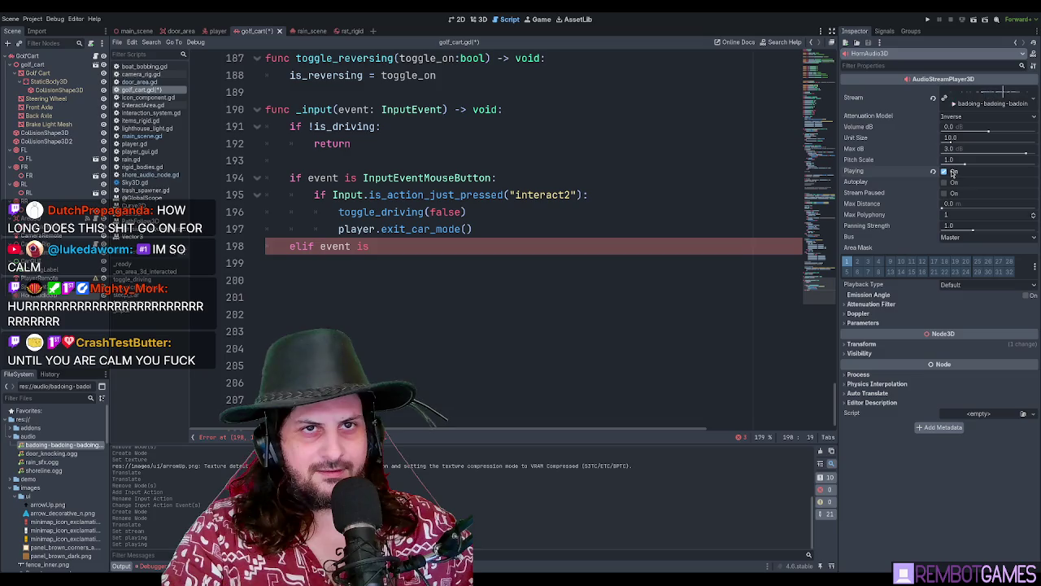
pyautogui.click(491, 258)
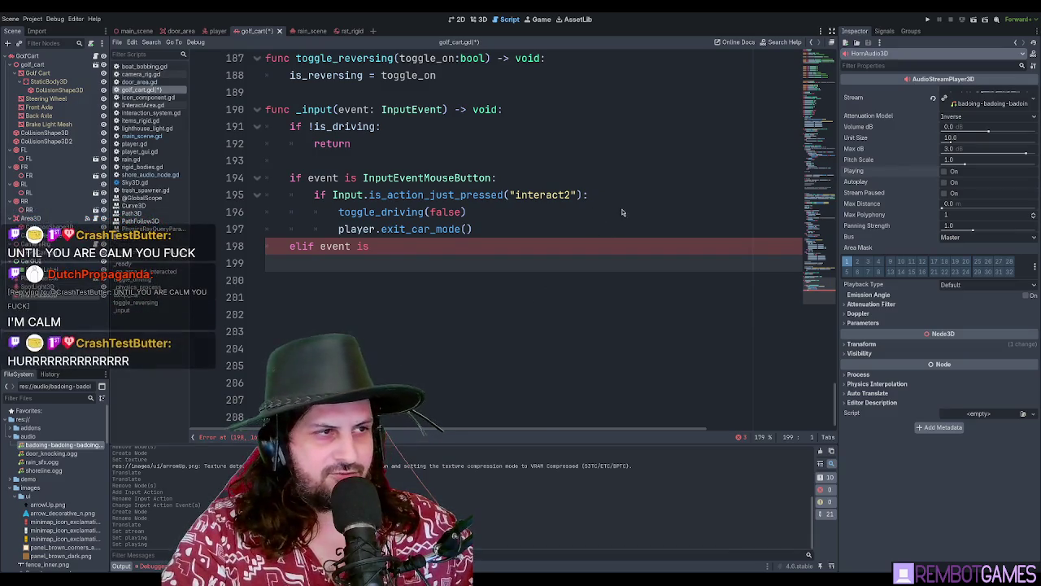
pyautogui.click(397, 248)
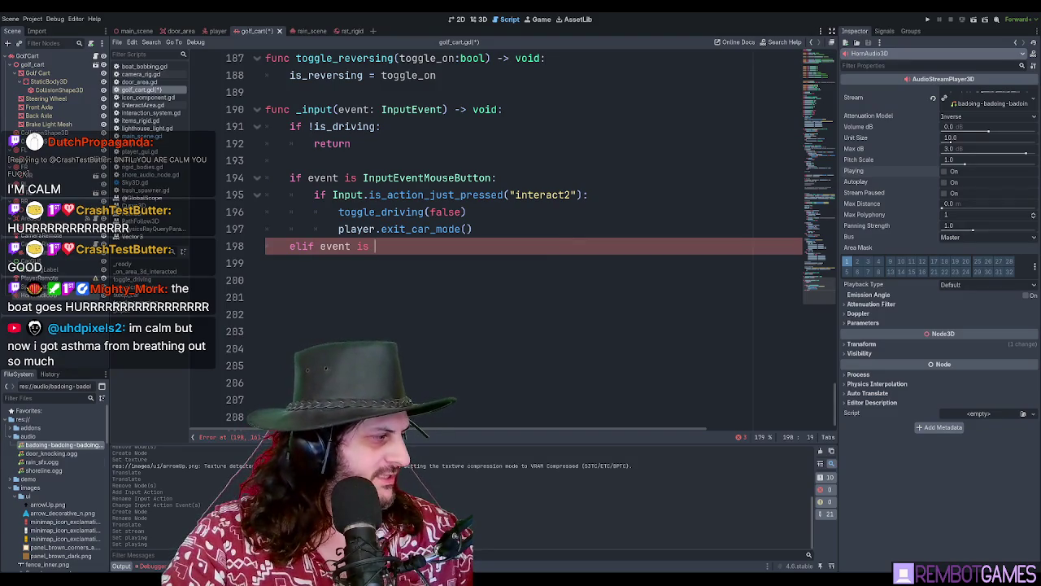
pyautogui.click(464, 257)
pyautogui.click(427, 248)
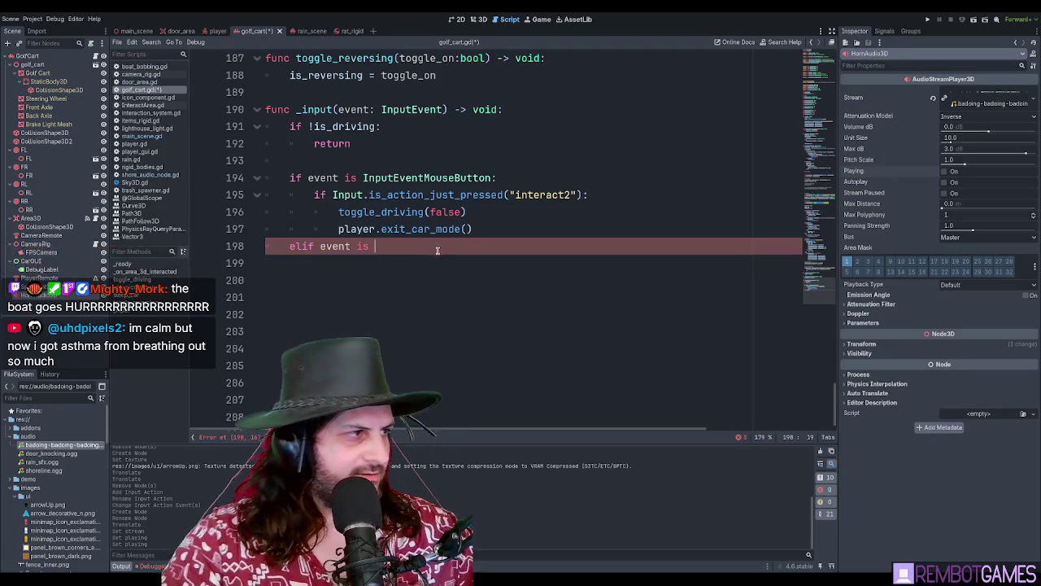
pyautogui.write('horn')
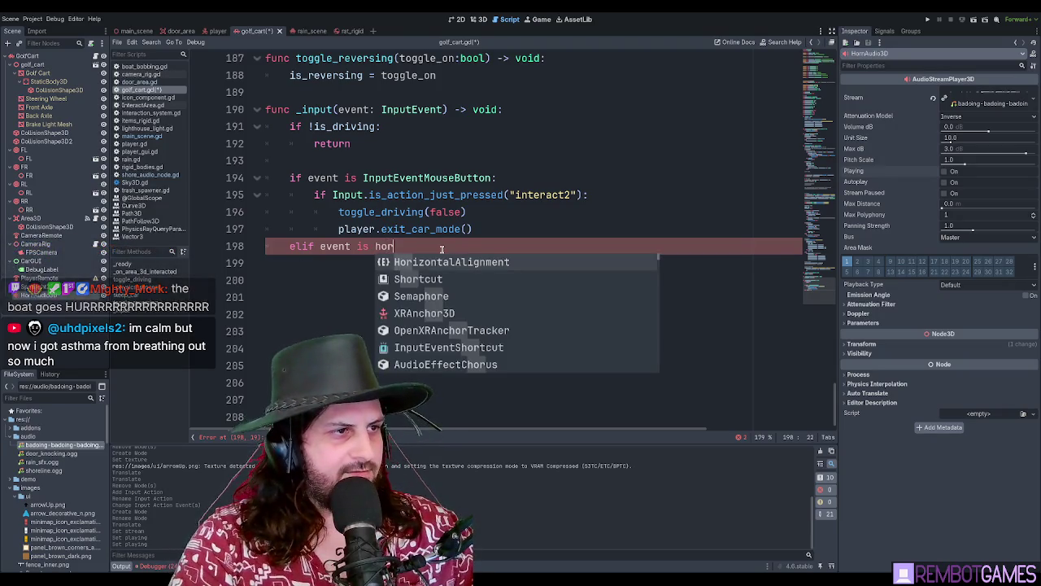
pyautogui.write('_audi')
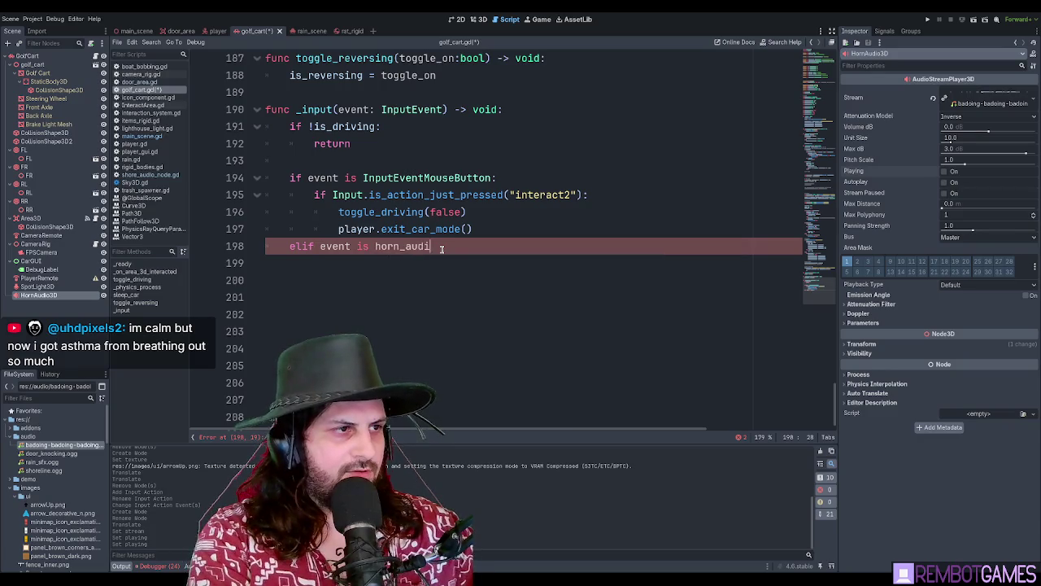
pyautogui.doubleClick(442, 248)
pyautogui.hotkey('ctrl', 'f')
pyautogui.write('_3d')
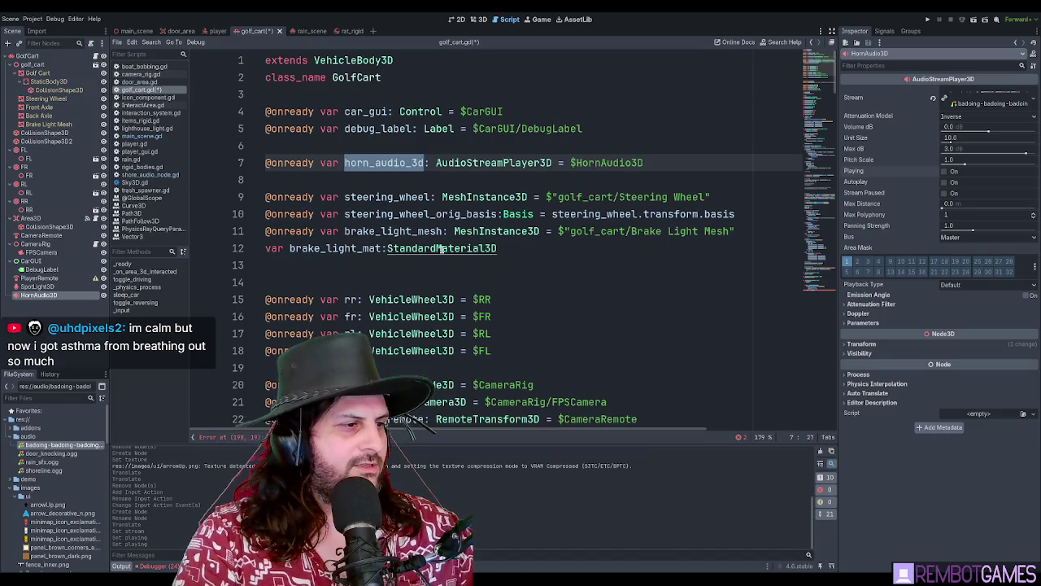
pyautogui.press('Escape')
pyautogui.doubleClick(405, 228)
pyautogui.write('horn_audio_3d')
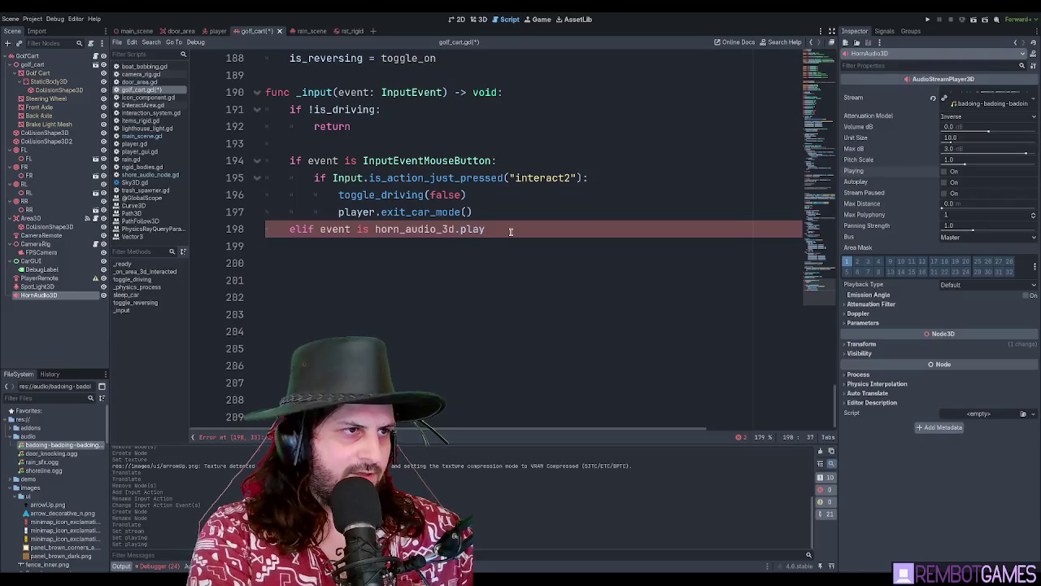
pyautogui.write('is')
pyautogui.doubleClick(413, 163)
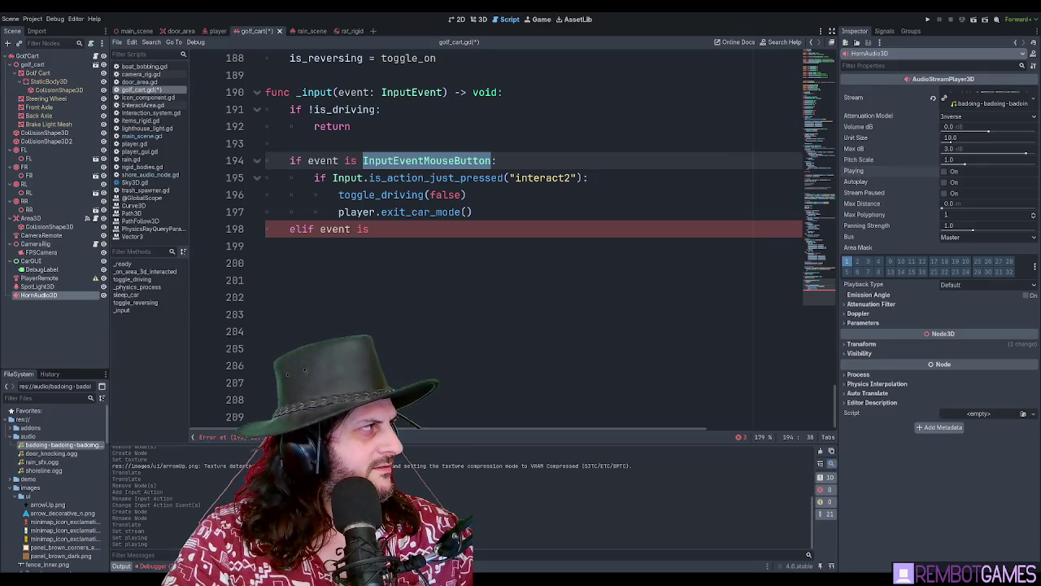
pyautogui.click(574, 190)
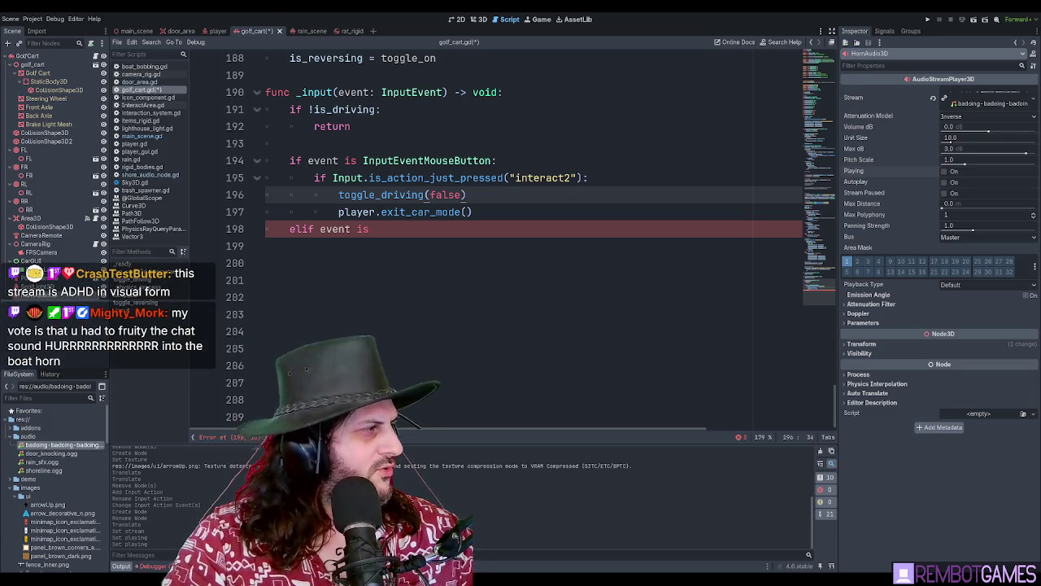
pyautogui.click(486, 177)
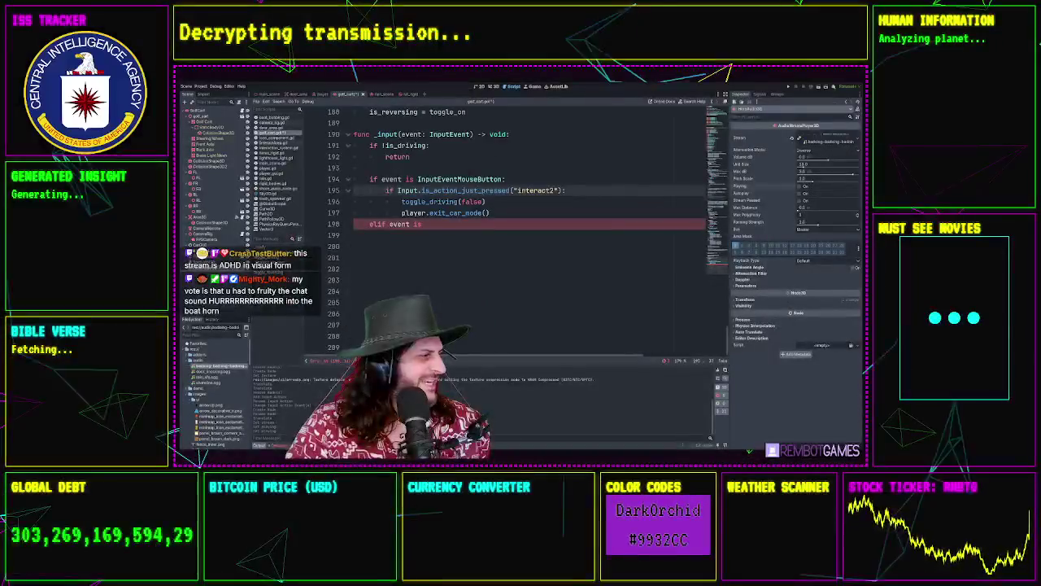
# Write an 'elif event is InputEventKey:' branch checking Input.is_action_just_pressed("car_horn")
pyautogui.click(519, 226)
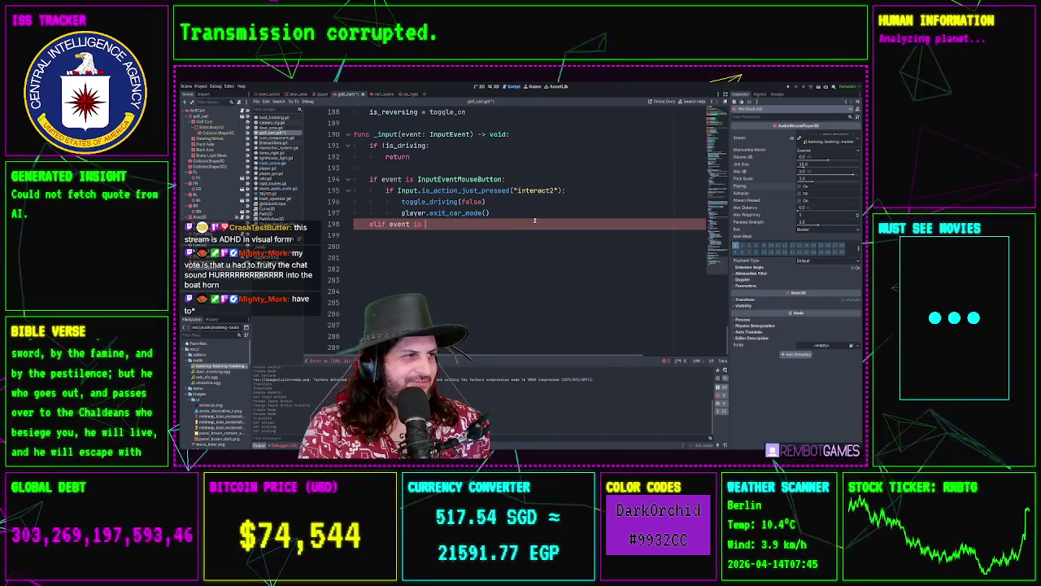
pyautogui.write('InputEvent')
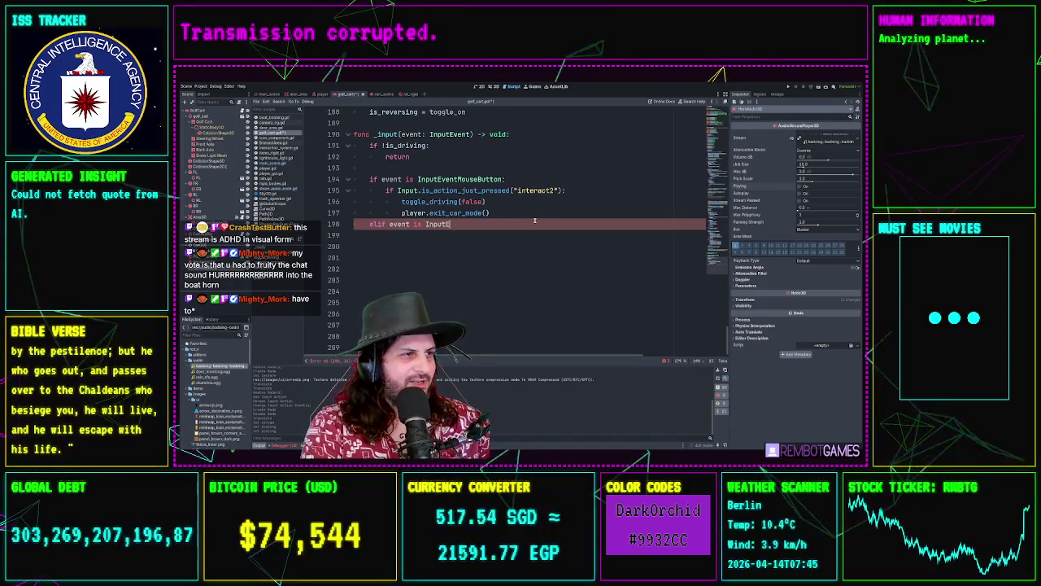
pyautogui.write('K')
pyautogui.press('Return')
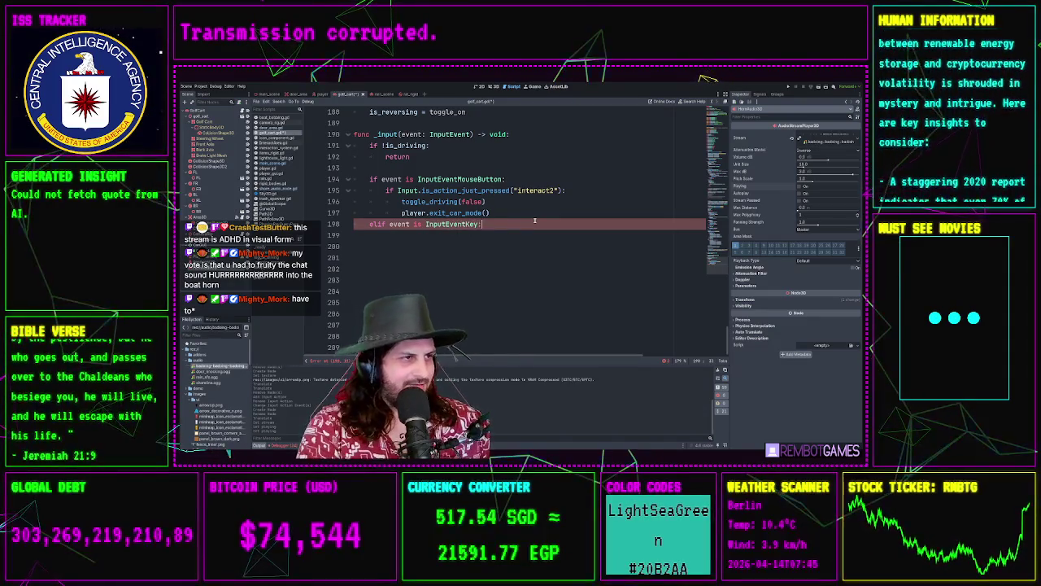
pyautogui.write(':if Input.')
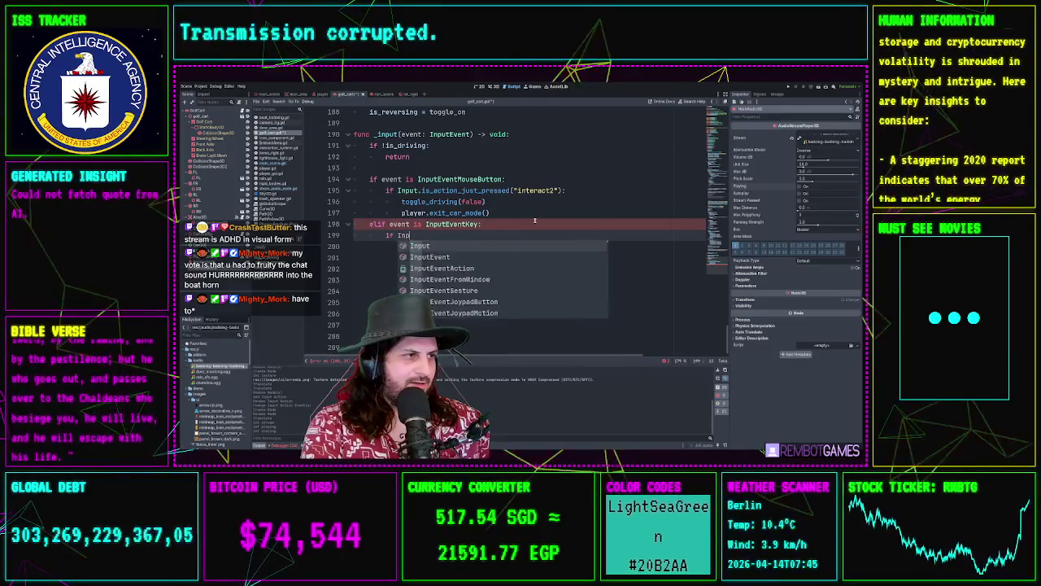
pyautogui.write('is_a')
pyautogui.press('Return')
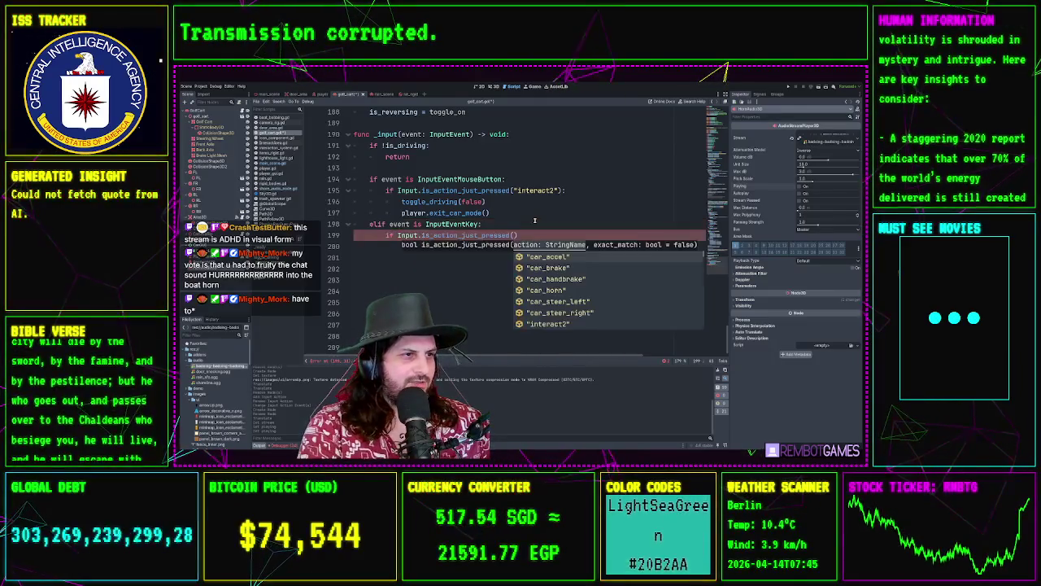
pyautogui.write('car_h')
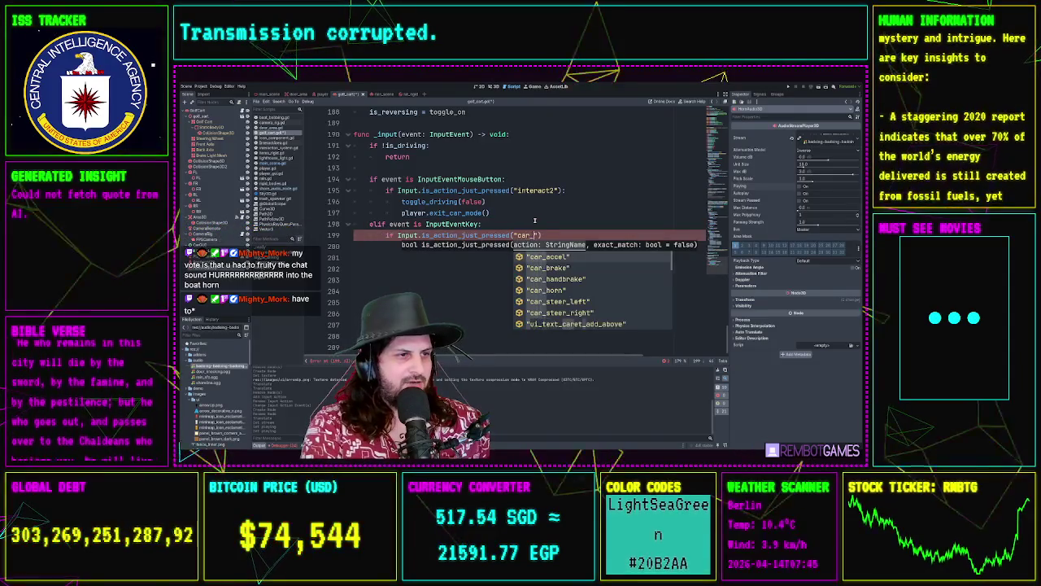
pyautogui.press('Return')
pyautogui.press('End')
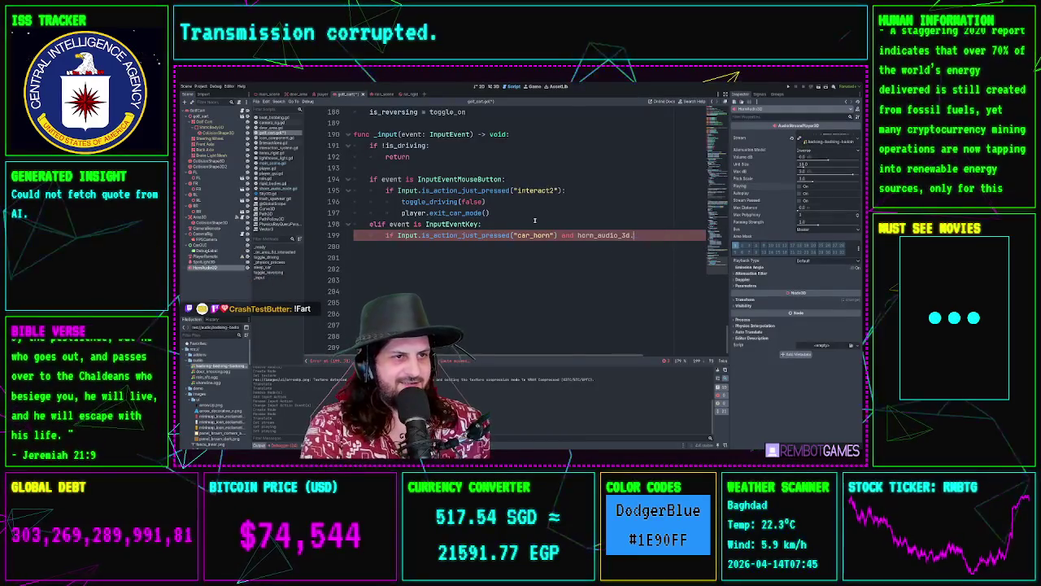
# Add 'and !horn_audio_3d.playing' to the condition, call horn_audio_3d.play() beneath it, and save
pyautogui.press('BackSpace')
pyautogui.write('ng')
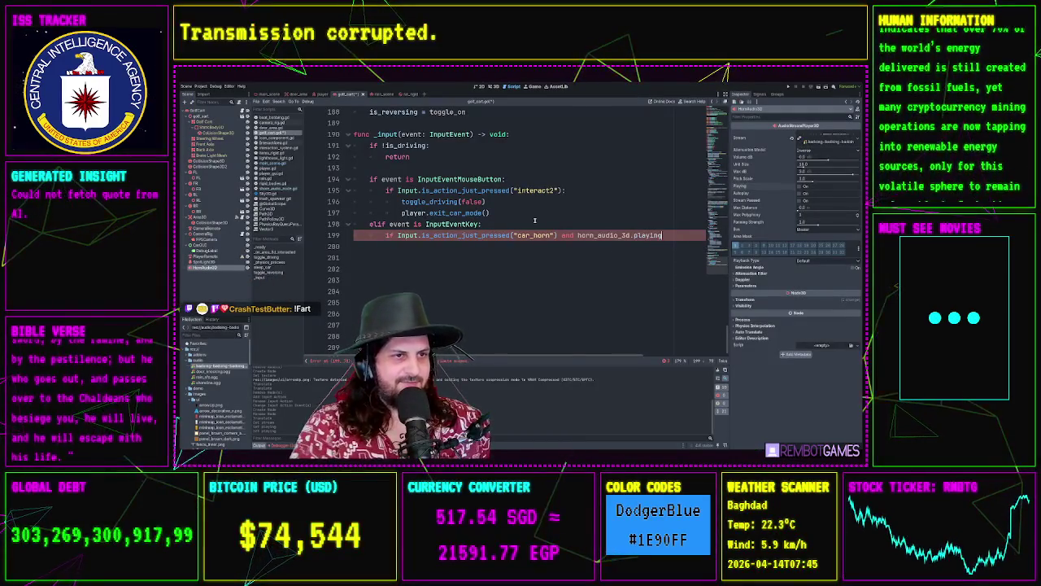
pyautogui.write('(')
pyautogui.write(':')
pyautogui.press('Return')
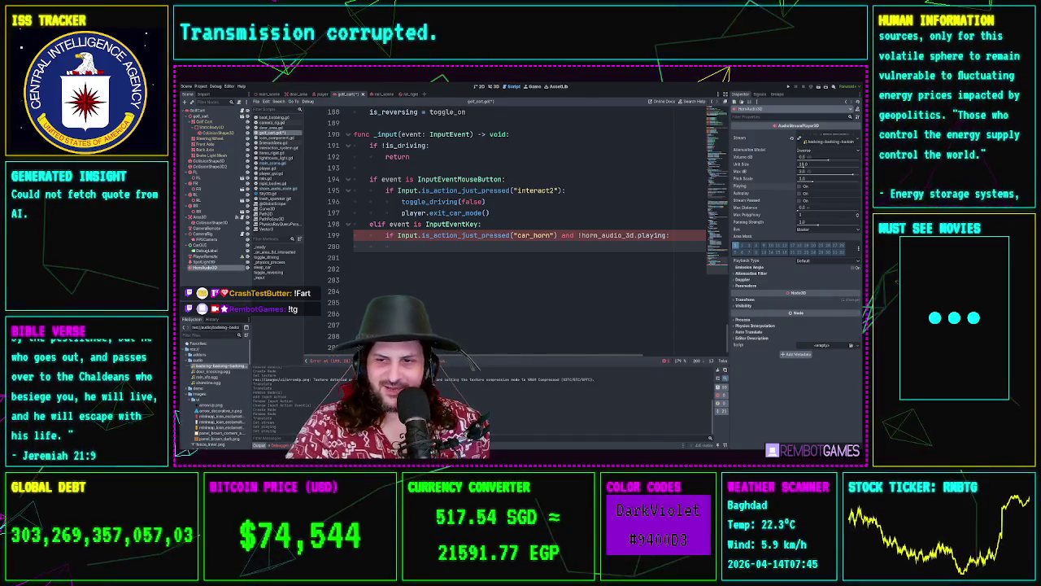
pyautogui.doubleClick(612, 236)
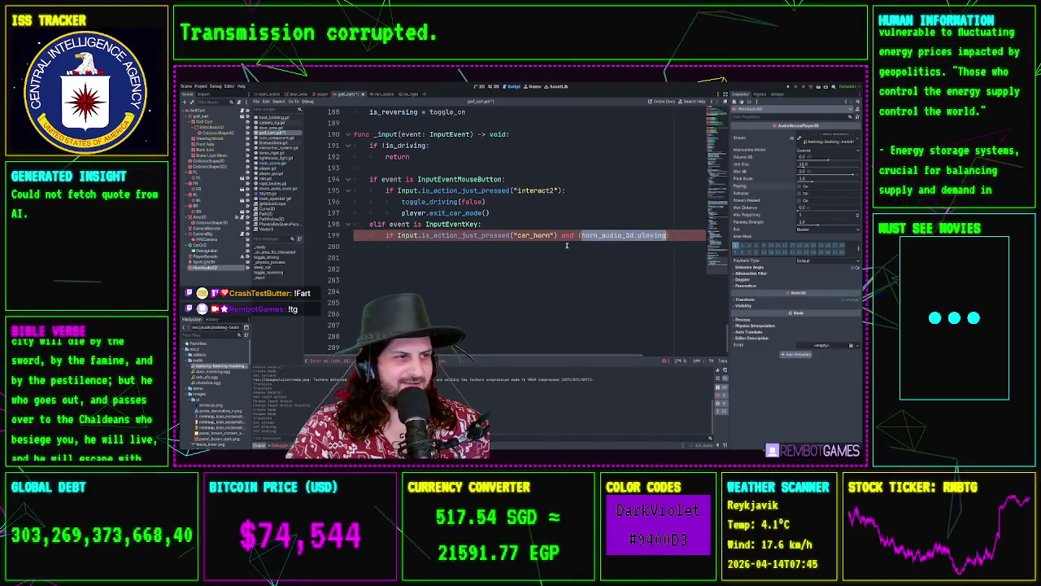
pyautogui.click(667, 235)
pyautogui.press('Return')
pyautogui.write('horn_audio_3d.pla')
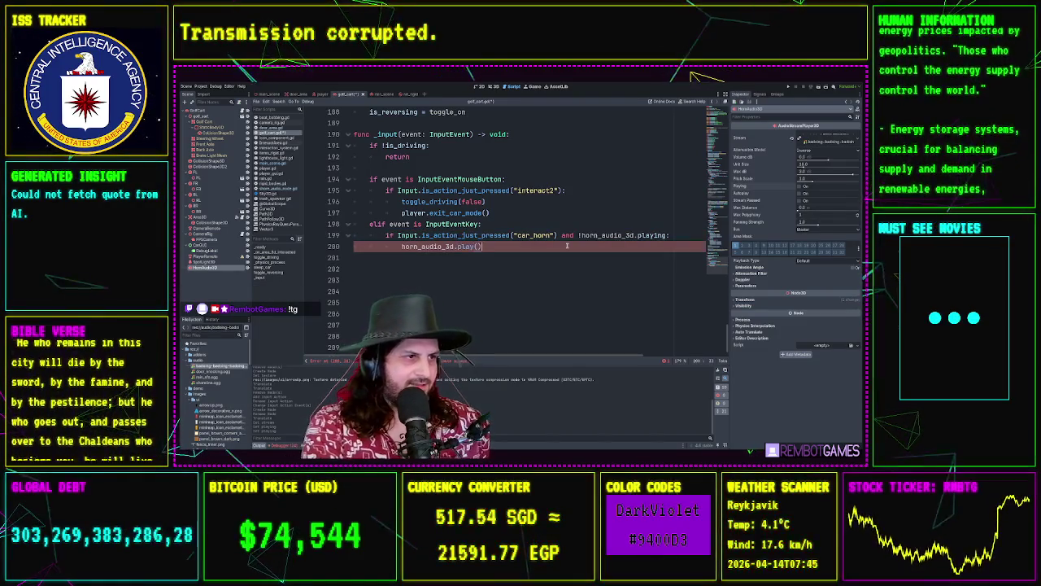
pyautogui.write('y()')
pyautogui.hotkey('ctrl', 's')
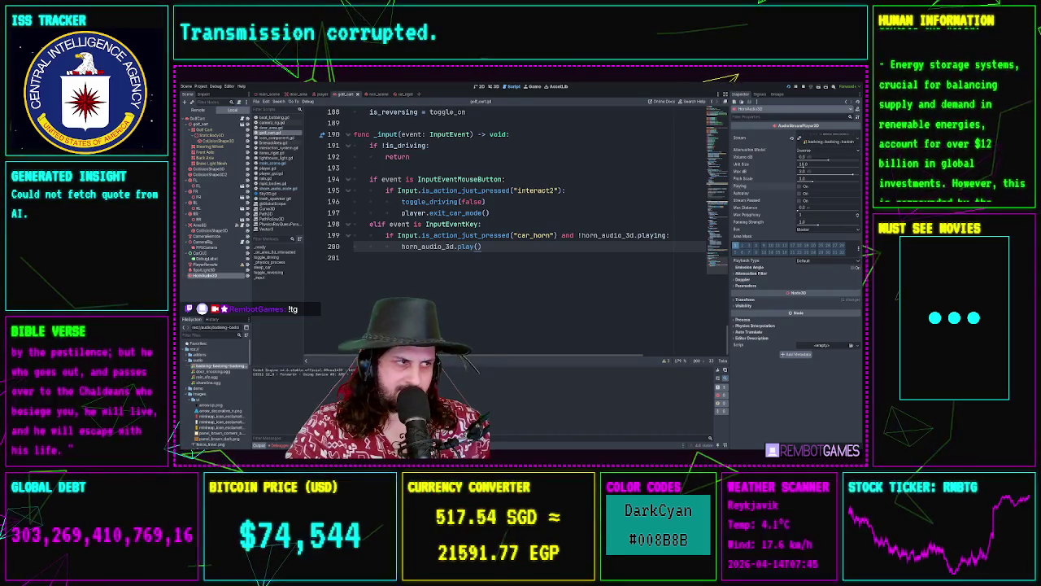
# Test-drive the golf cart forward and right toward the houses, then stop the game with F8
pyautogui.hotkey('alt', 'Tab')
pyautogui.press('w')
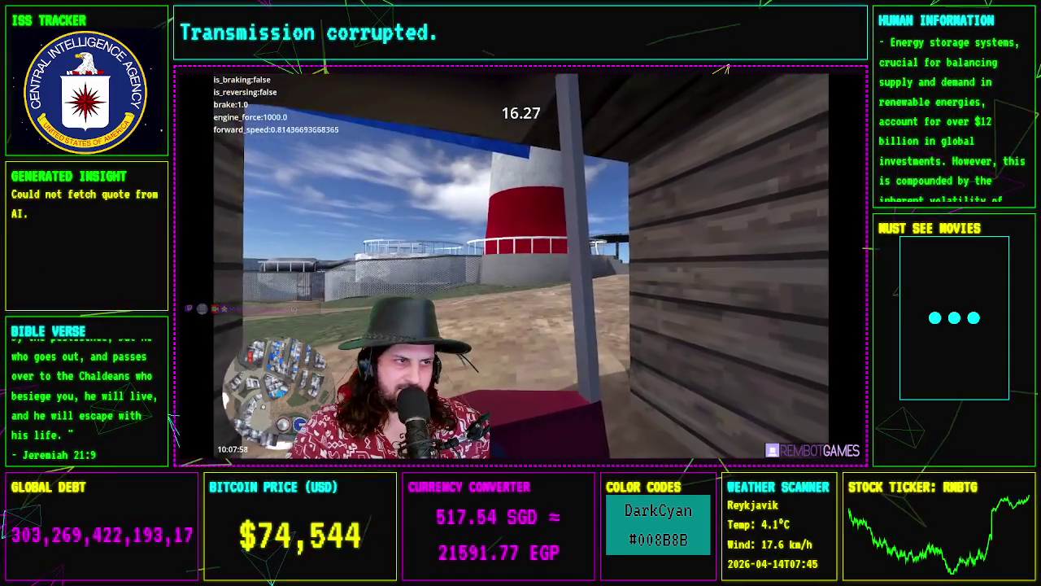
pyautogui.press('w')
pyautogui.press('d')
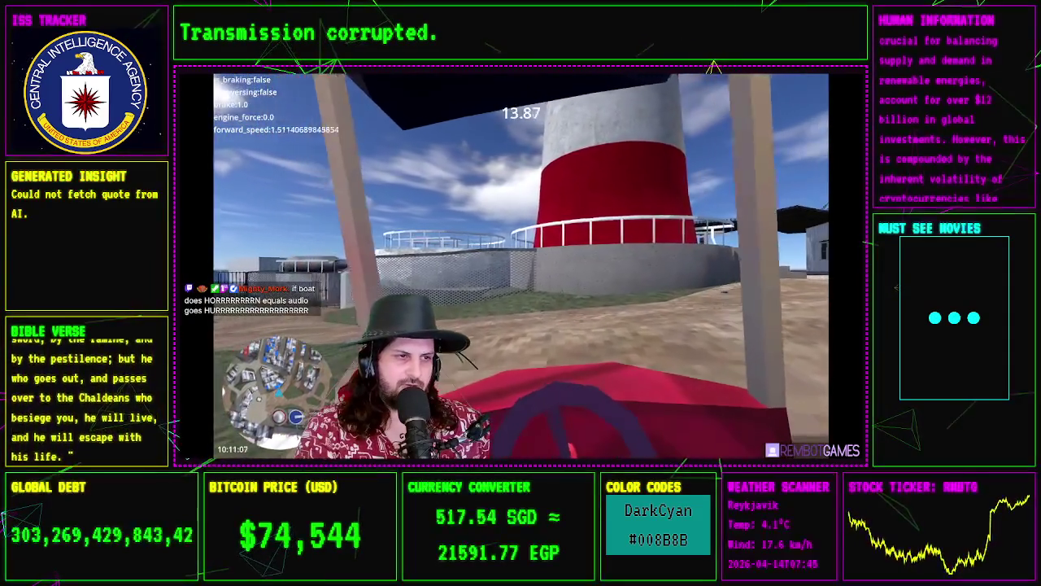
pyautogui.press('d')
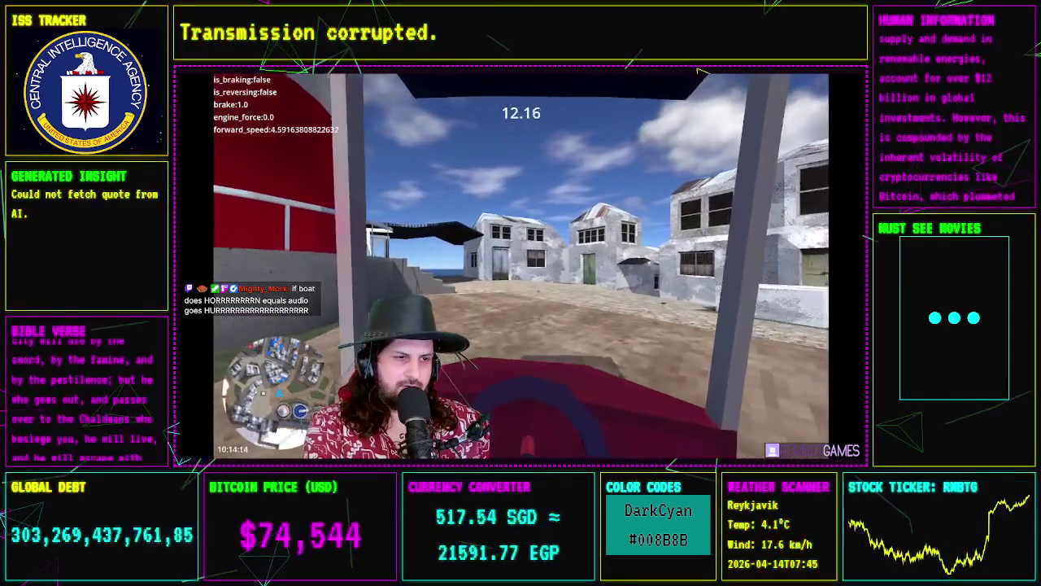
pyautogui.press('d')
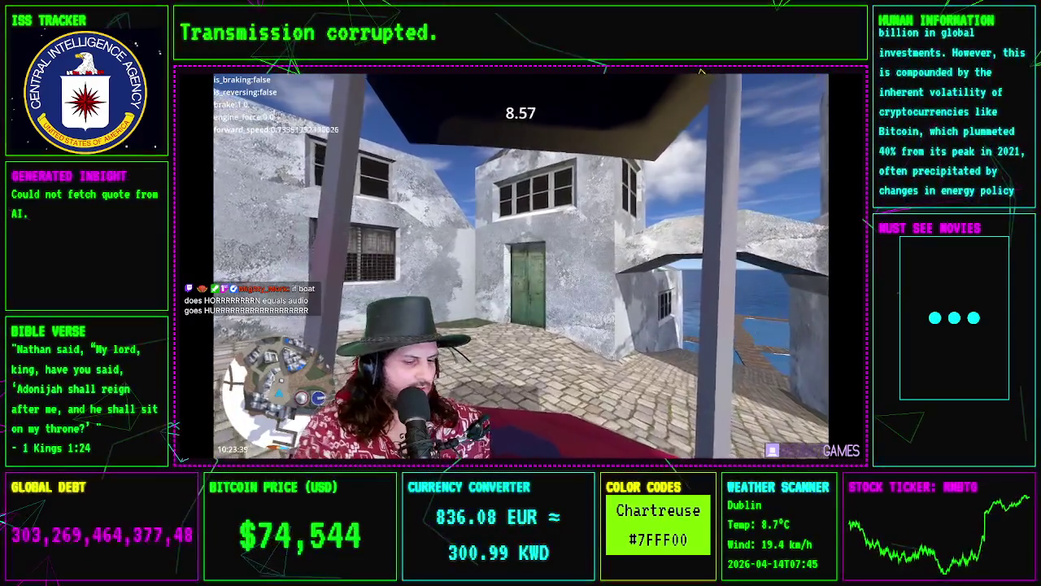
pyautogui.press('F8')
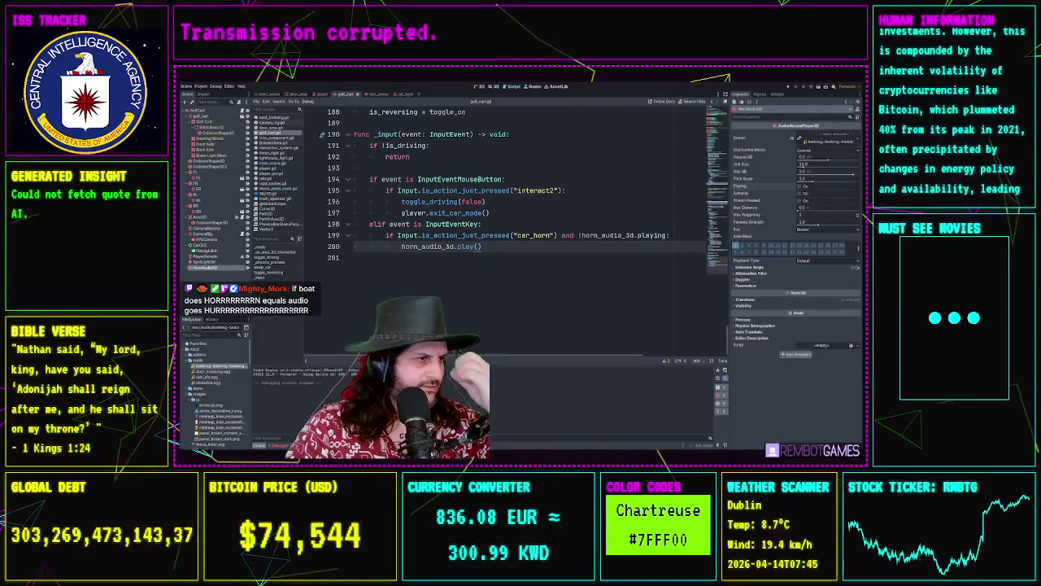
pyautogui.press('Up')
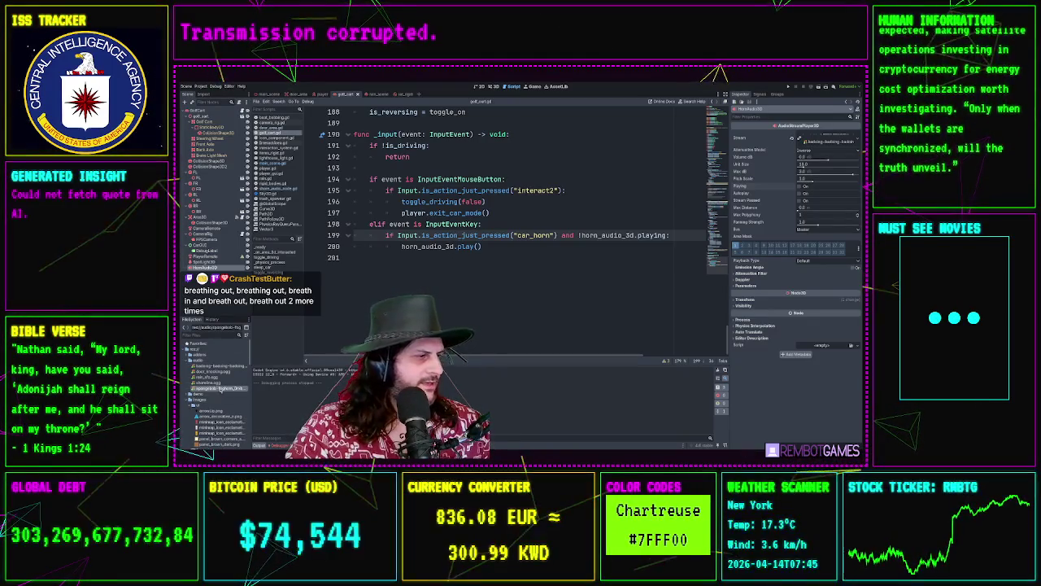
pyautogui.click(565, 191)
pyautogui.press('F5')
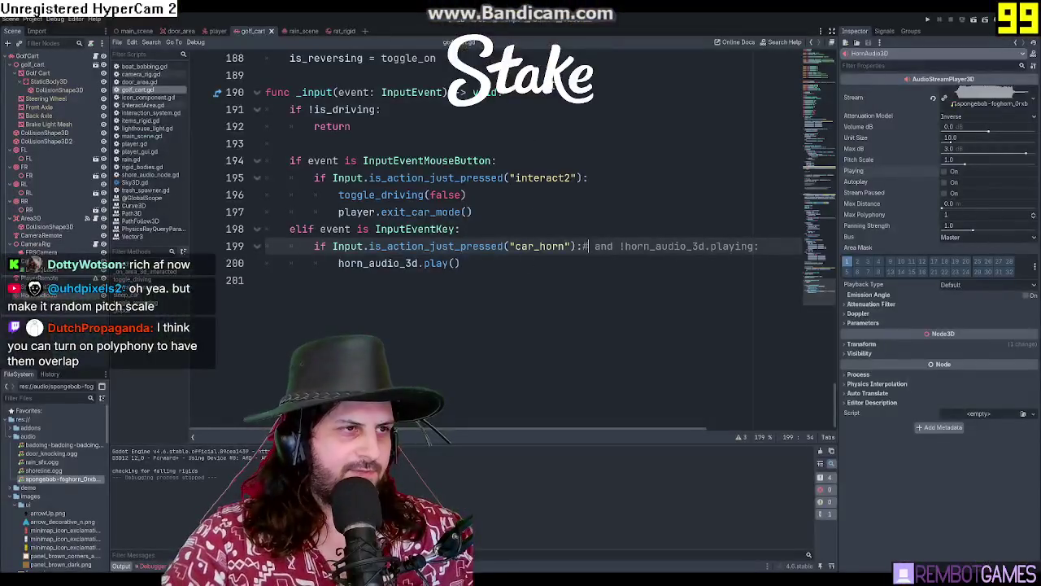
# Raise HornAudio3D's Max Polyphony and run the game to hear overlapping horns
pyautogui.click(682, 246)
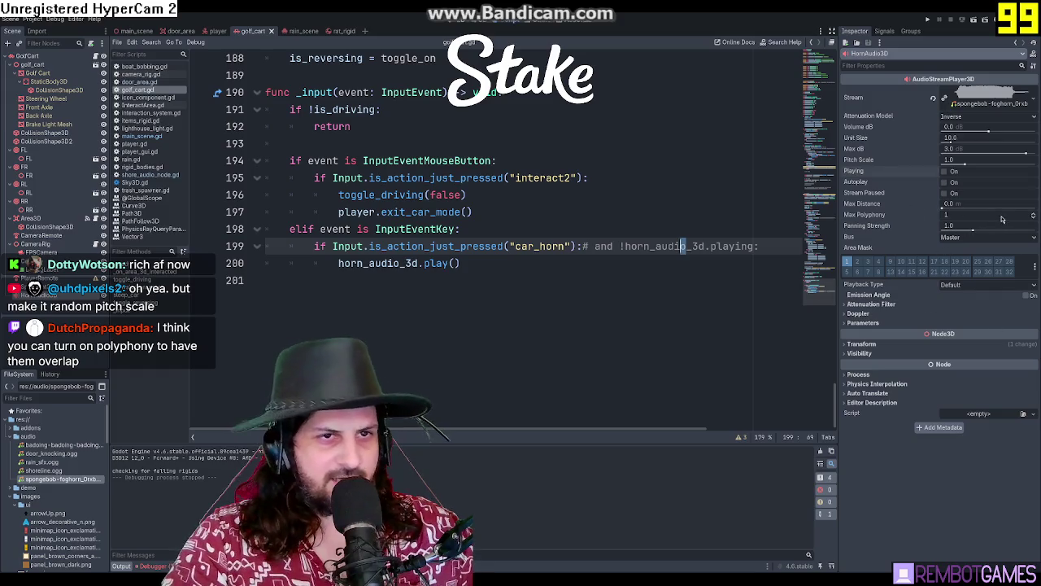
pyautogui.doubleClick(1033, 215)
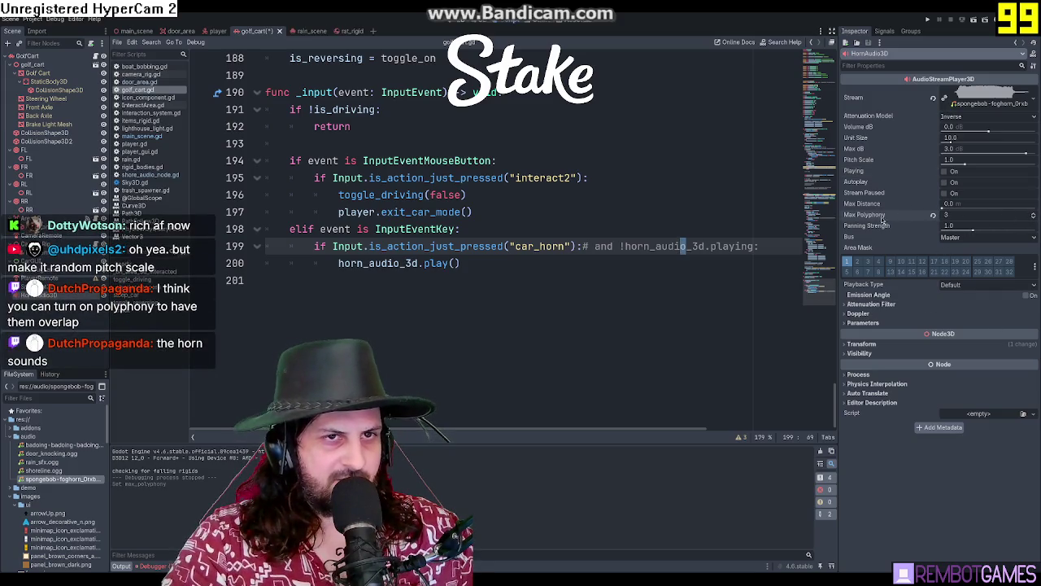
pyautogui.click(622, 215)
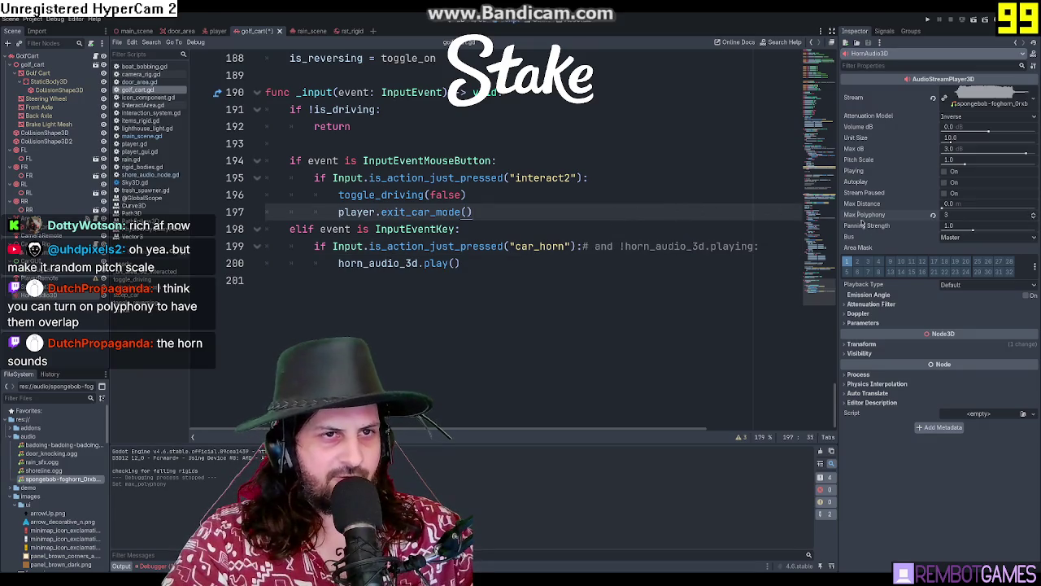
pyautogui.click(1033, 215)
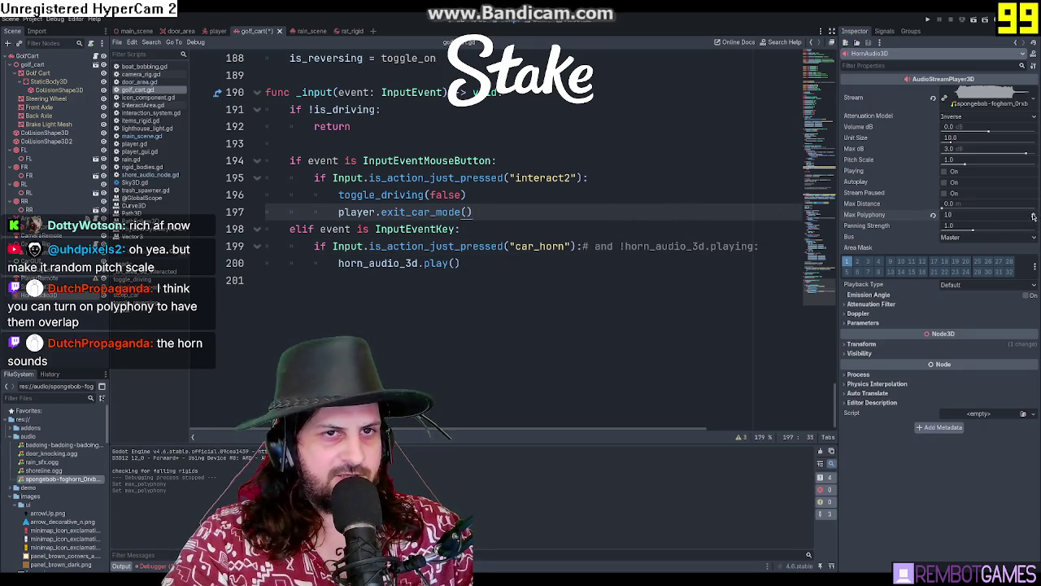
pyautogui.click(1033, 216)
pyautogui.press('F5')
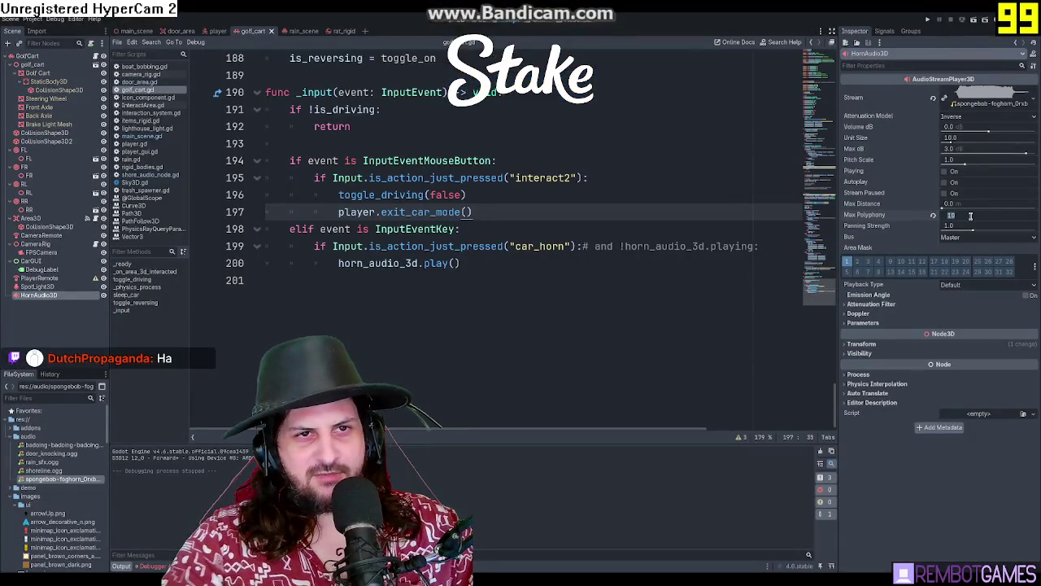
# Settle Max Polyphony at 3 and replace the foghorn stream with a new Randomizer
pyautogui.press('Return')
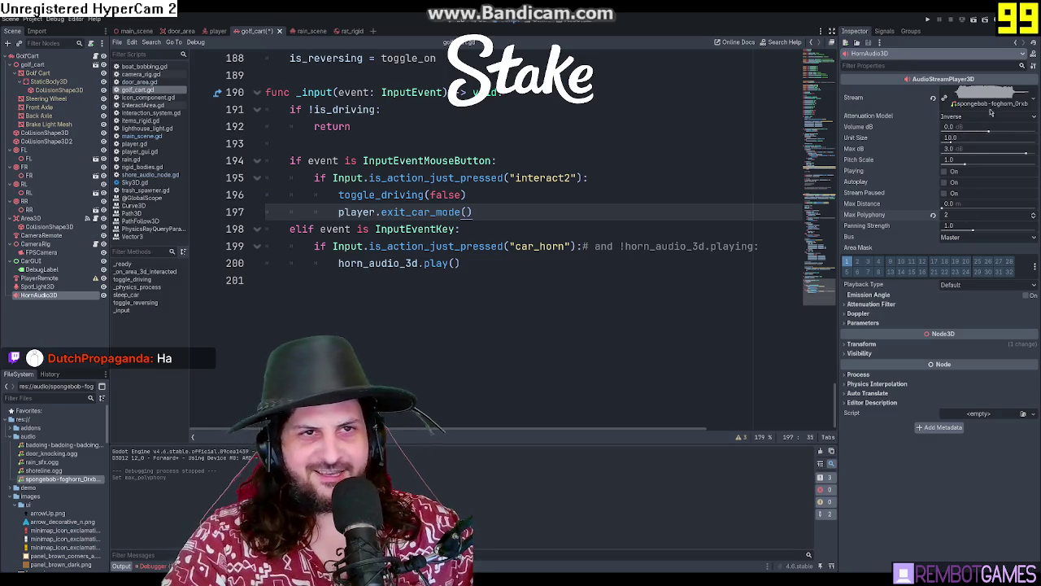
pyautogui.moveTo(959, 215); pyautogui.dragTo(963, 211)
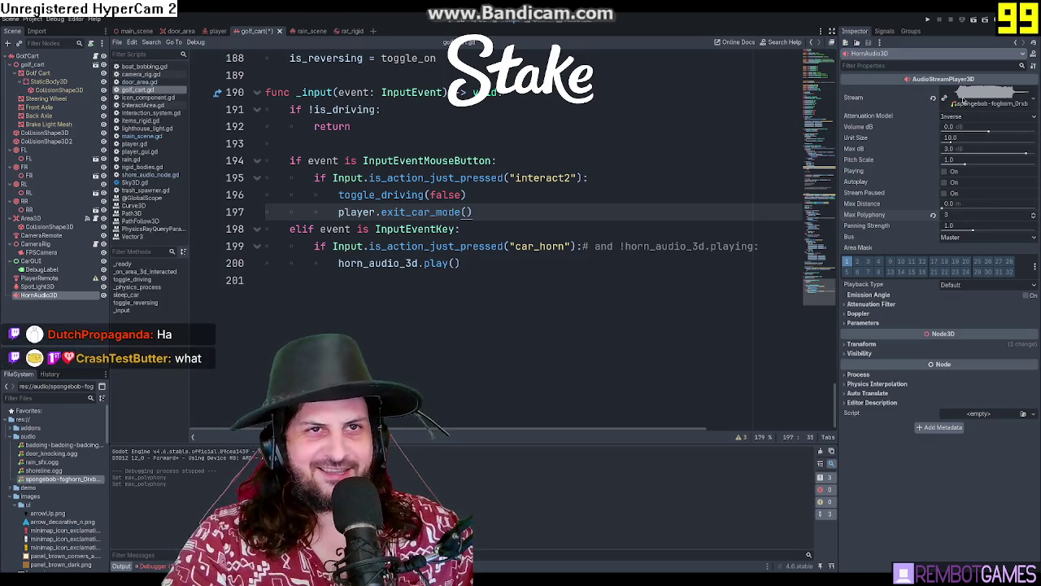
pyautogui.click(933, 99)
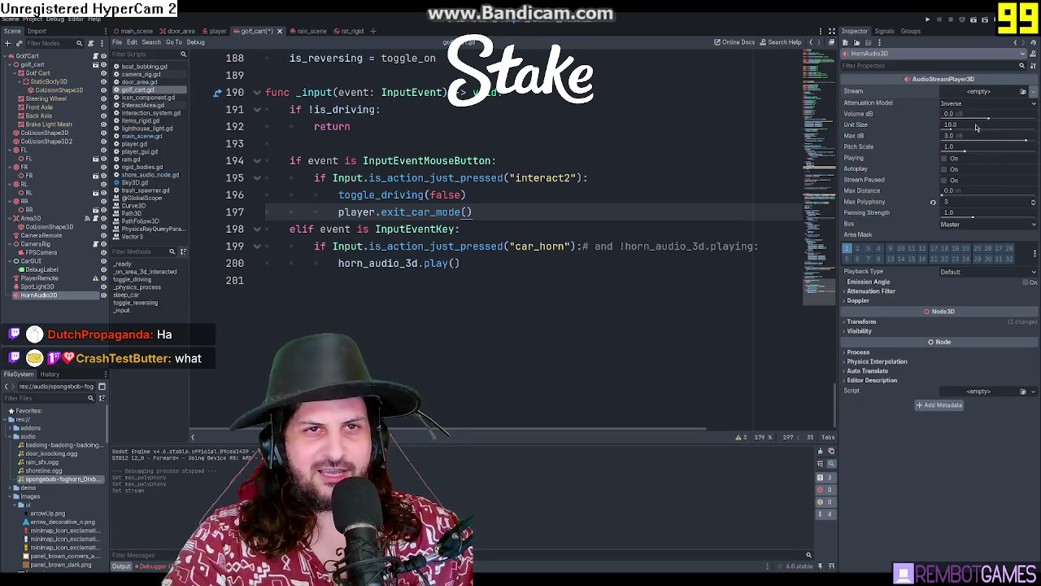
pyautogui.click(1033, 91)
# Add a stream element to the Randomizer holding the foghorn clip, then run the game
pyautogui.click(976, 195)
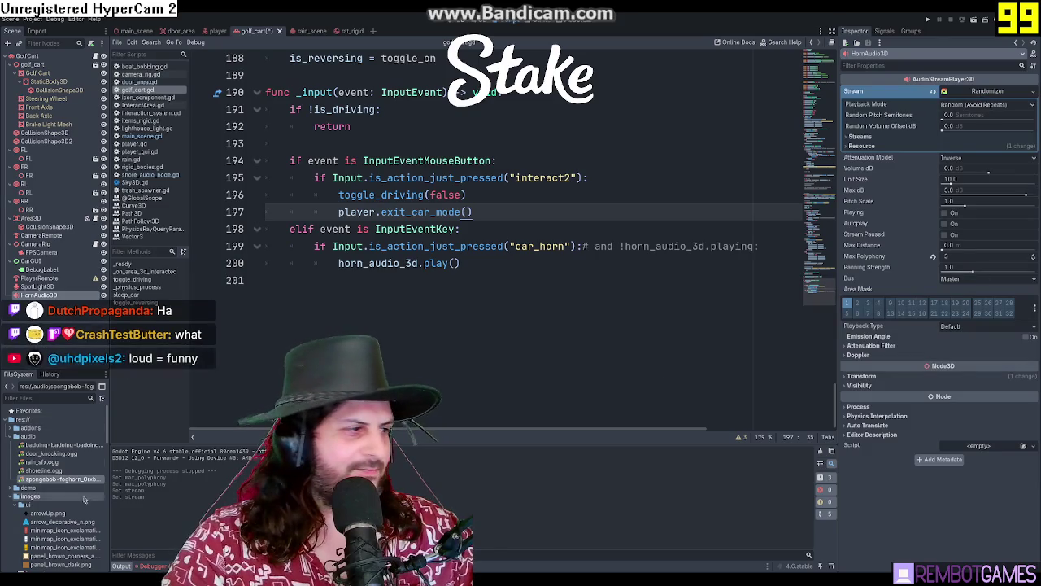
pyautogui.click(886, 138)
pyautogui.click(942, 147)
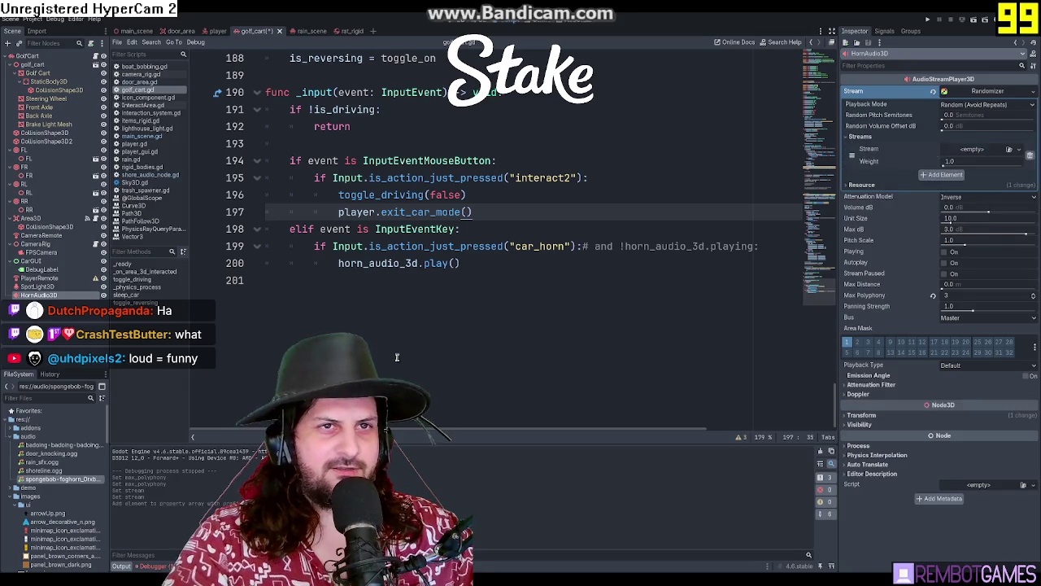
pyautogui.moveTo(65, 479)
pyautogui.mouseDown()
pyautogui.moveTo(761, 314)
pyautogui.moveTo(732, 313)
pyautogui.moveTo(985, 180)
pyautogui.moveTo(976, 150)
pyautogui.mouseUp()
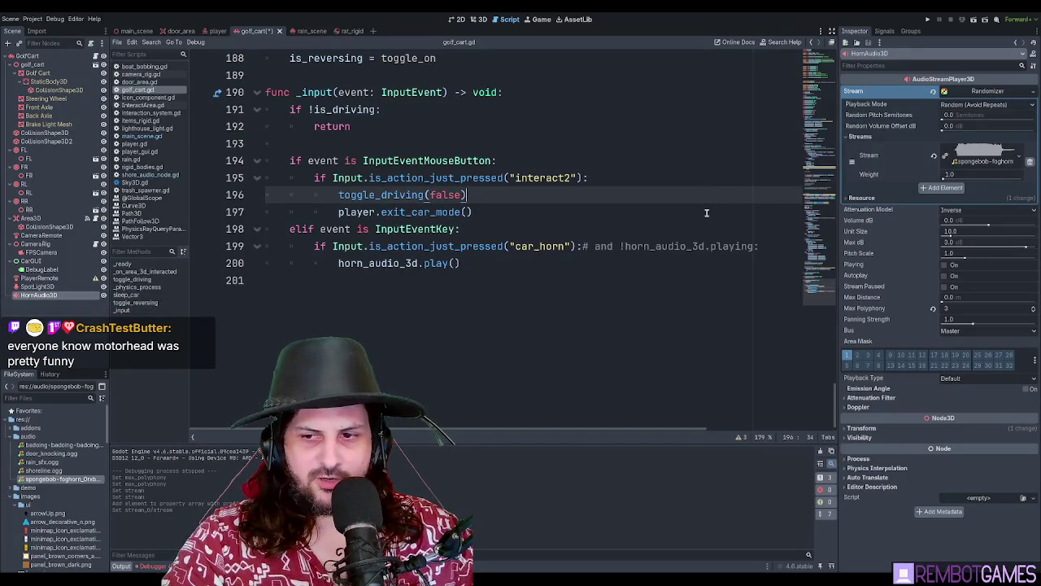
pyautogui.click(667, 225)
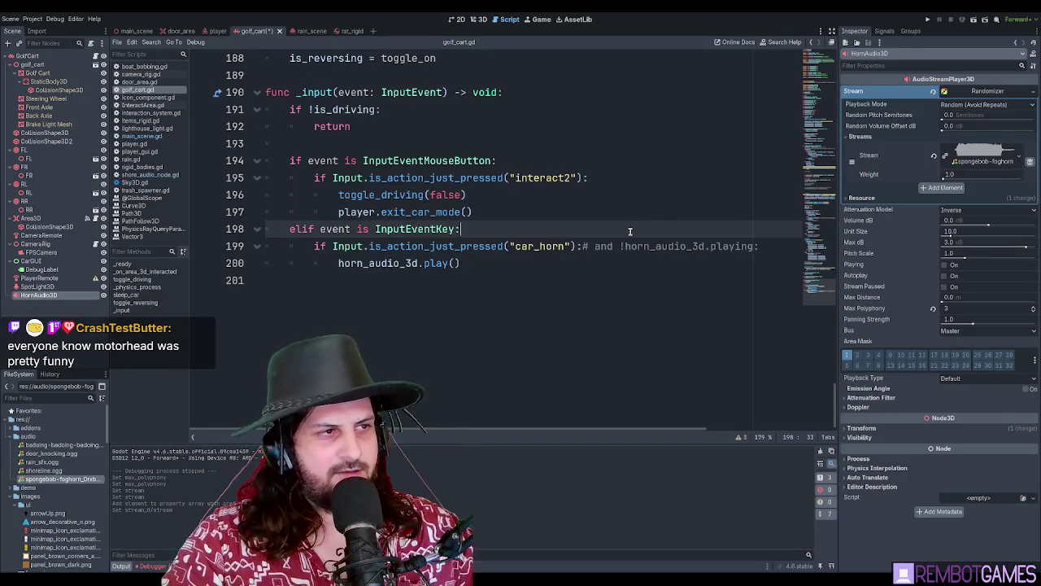
pyautogui.click(616, 217)
pyautogui.click(495, 264)
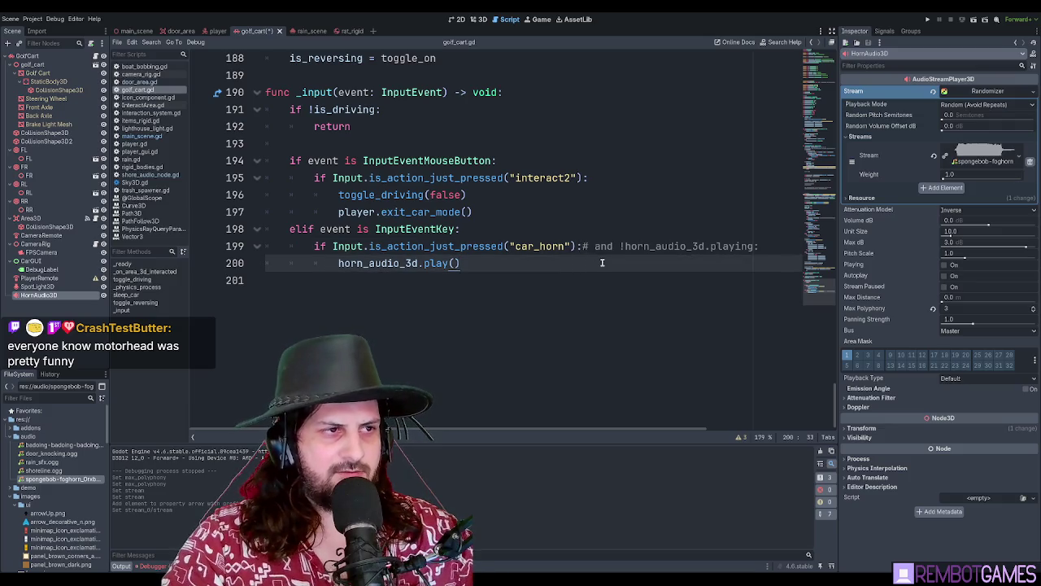
pyautogui.press('F5')
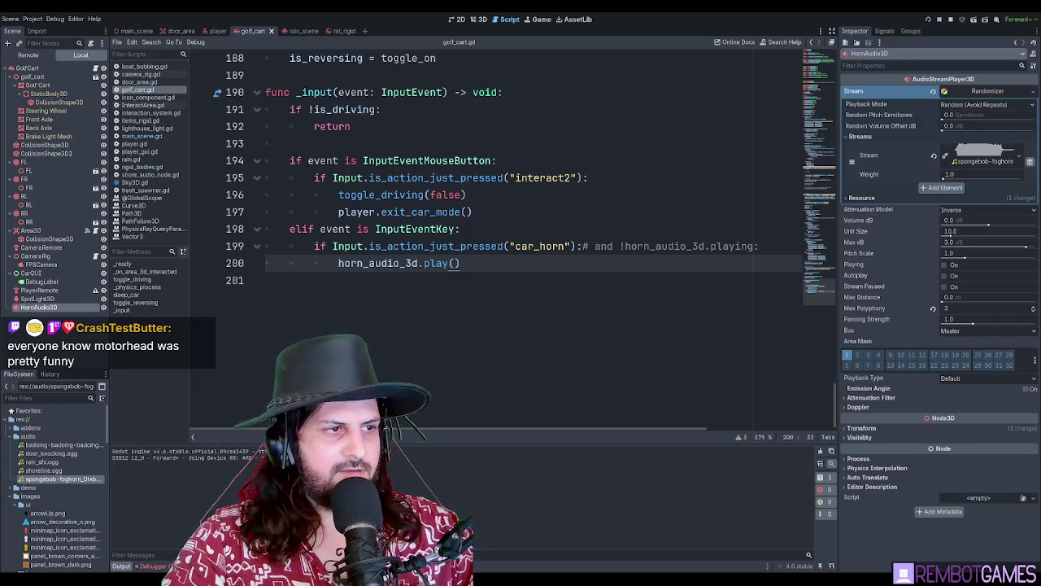
# Set Random Pitch Semitones to 5, preview the horn, and run the game again
pyautogui.click(971, 116)
pyautogui.write('5')
pyautogui.press('Return')
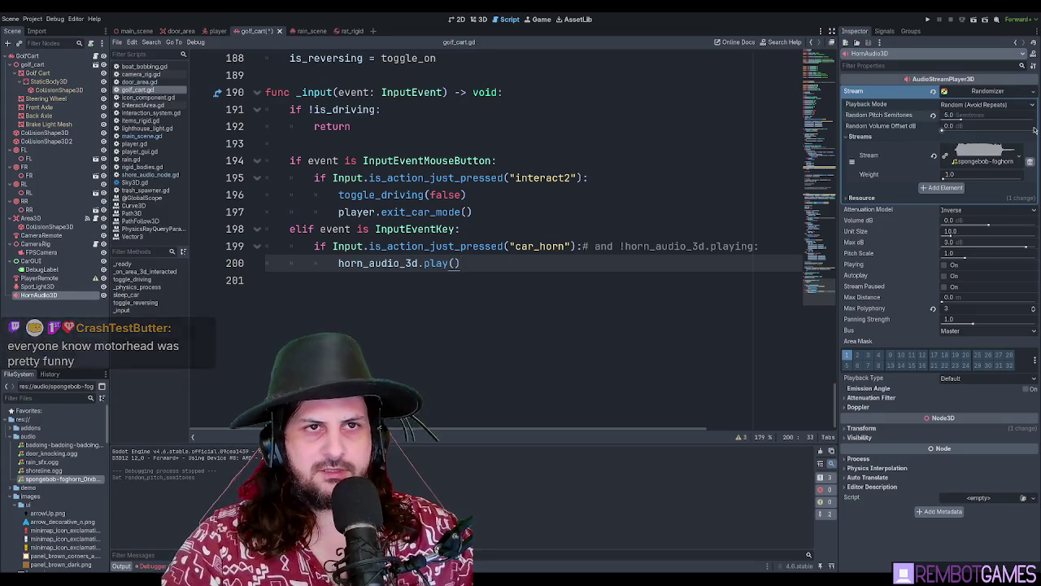
pyautogui.click(953, 266)
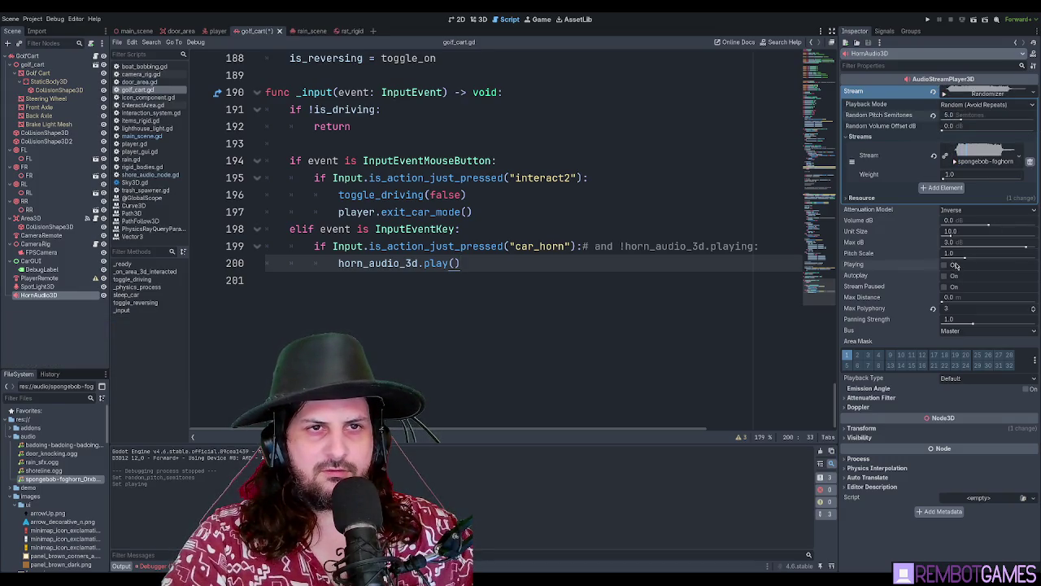
pyautogui.click(954, 267)
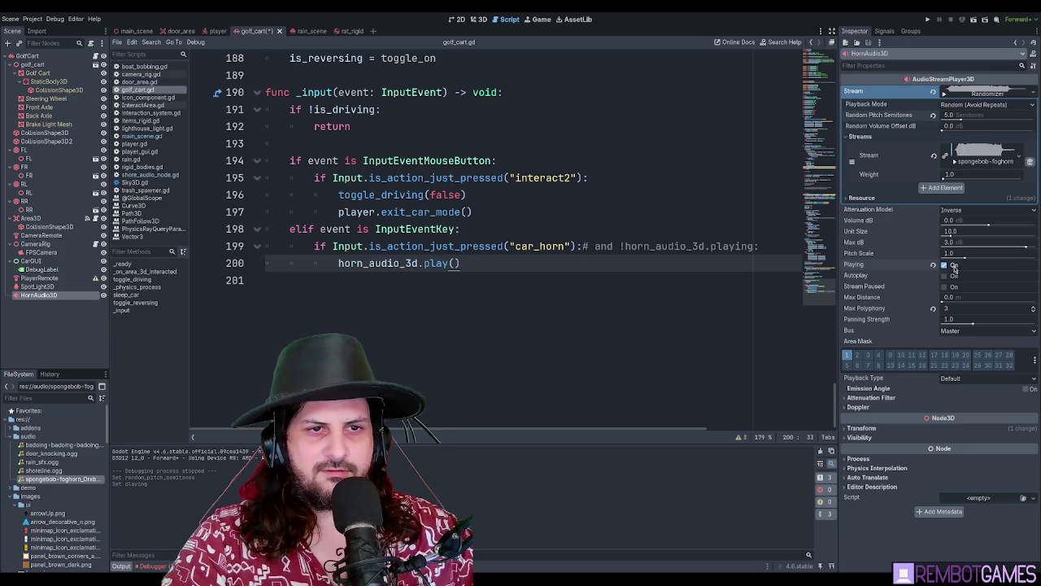
pyautogui.press('F5')
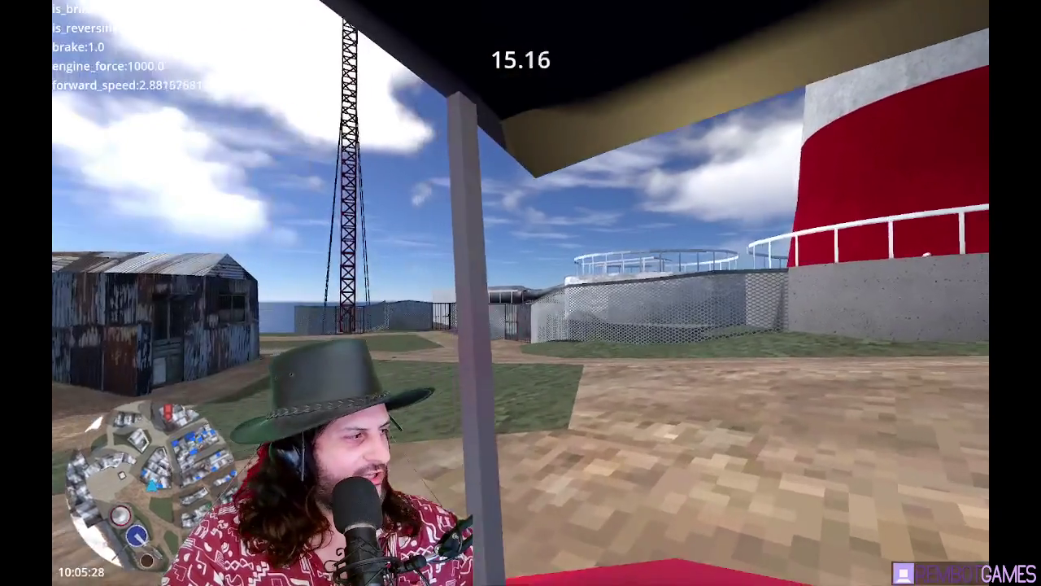
# Drive the cart to the pavilion and dock, braking and reversing, then on into the village
pyautogui.press('w')
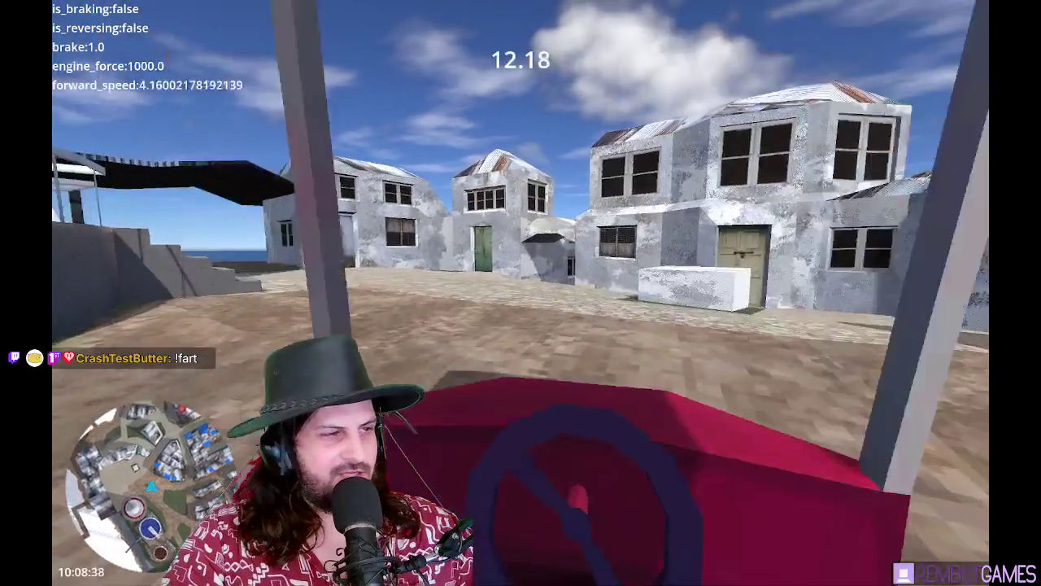
pyautogui.press('a')
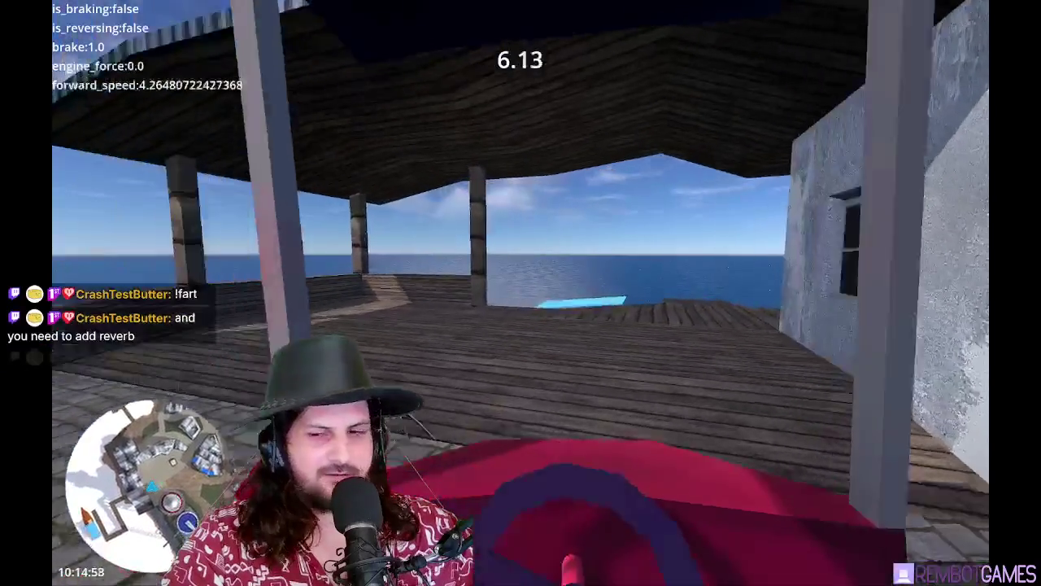
pyautogui.press('s')
pyautogui.press('w')
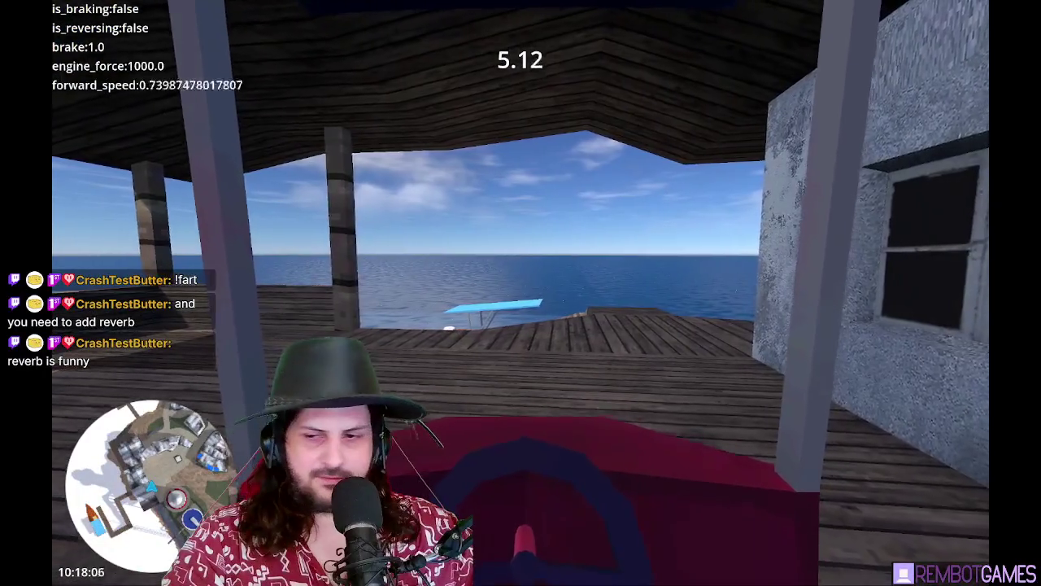
pyautogui.press('s')
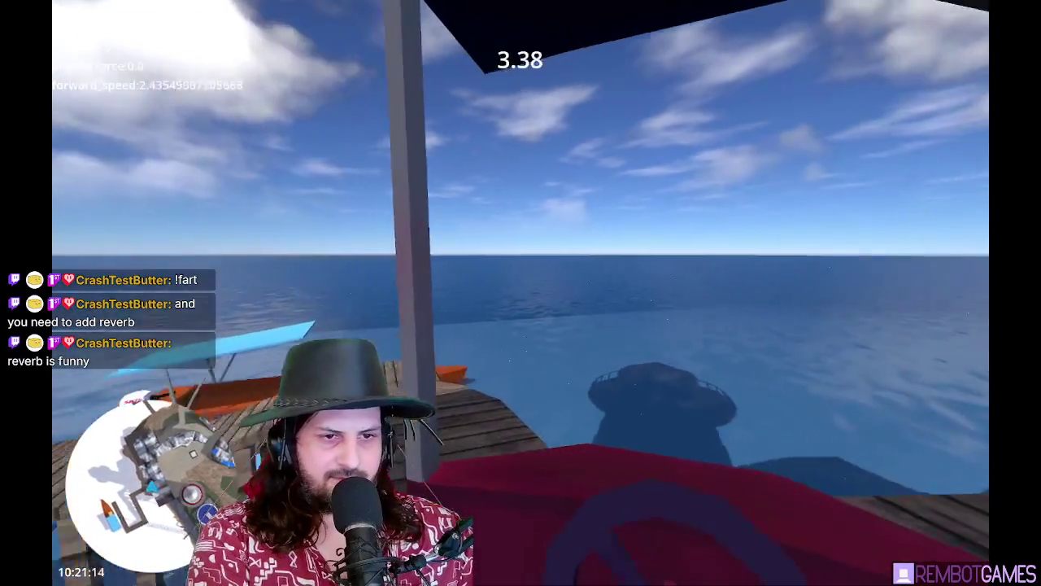
pyautogui.press('w')
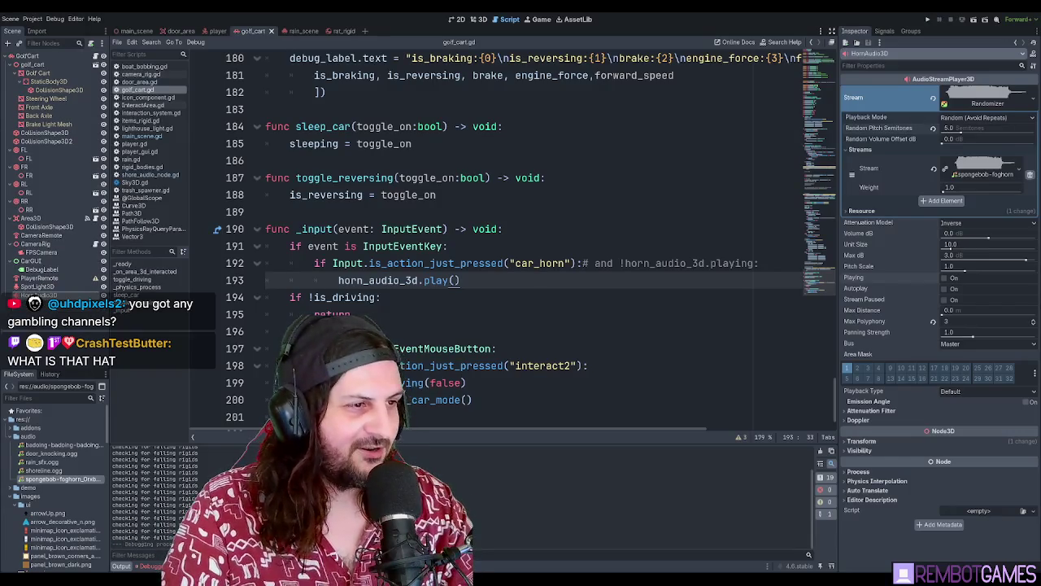
pyautogui.click(515, 296)
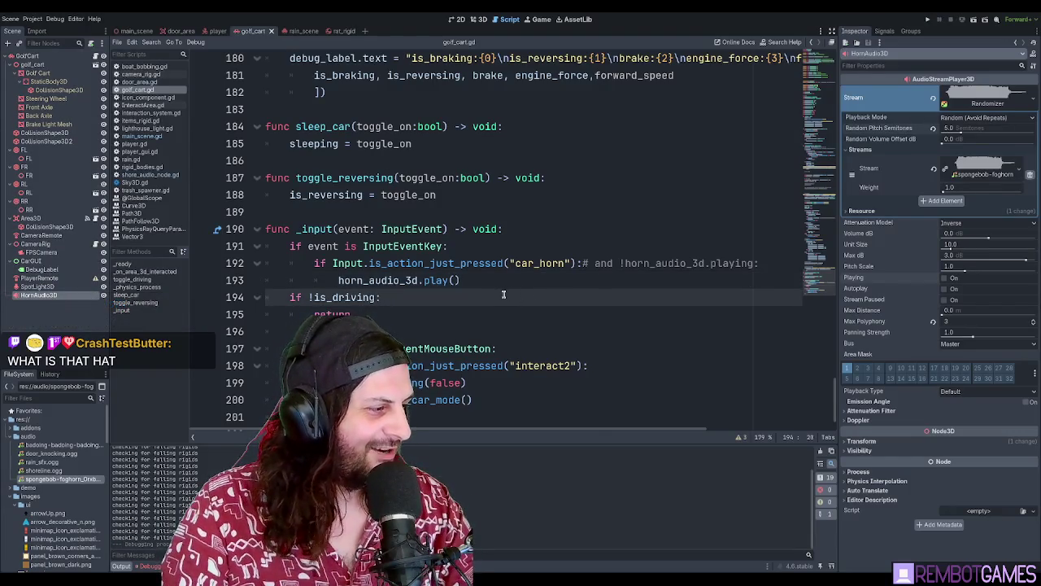
# Move the caret around the _input function and horn play call, lines 189–193 of golf_cart.gd
pyautogui.click(573, 248)
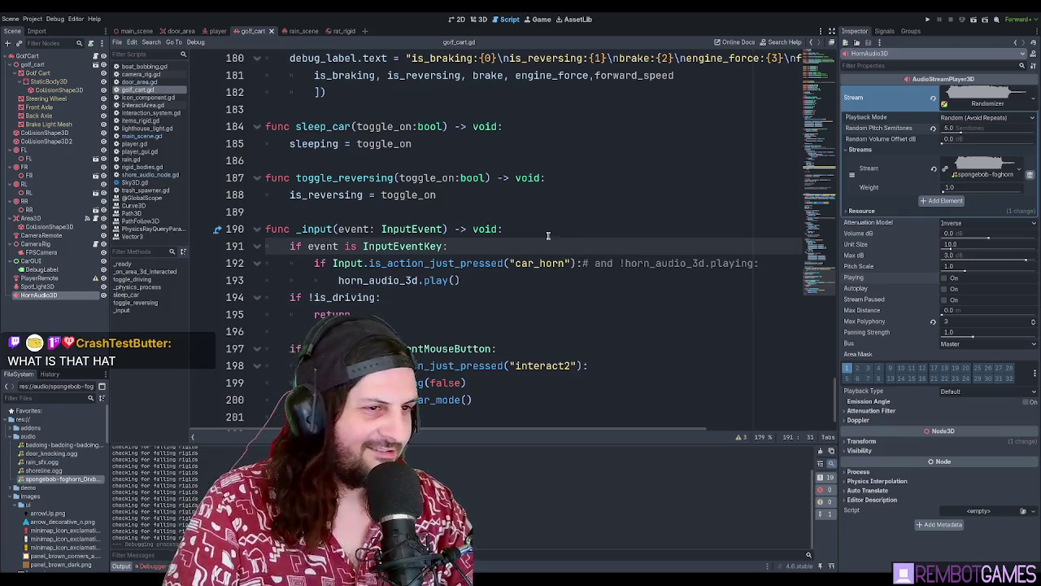
pyautogui.click(546, 236)
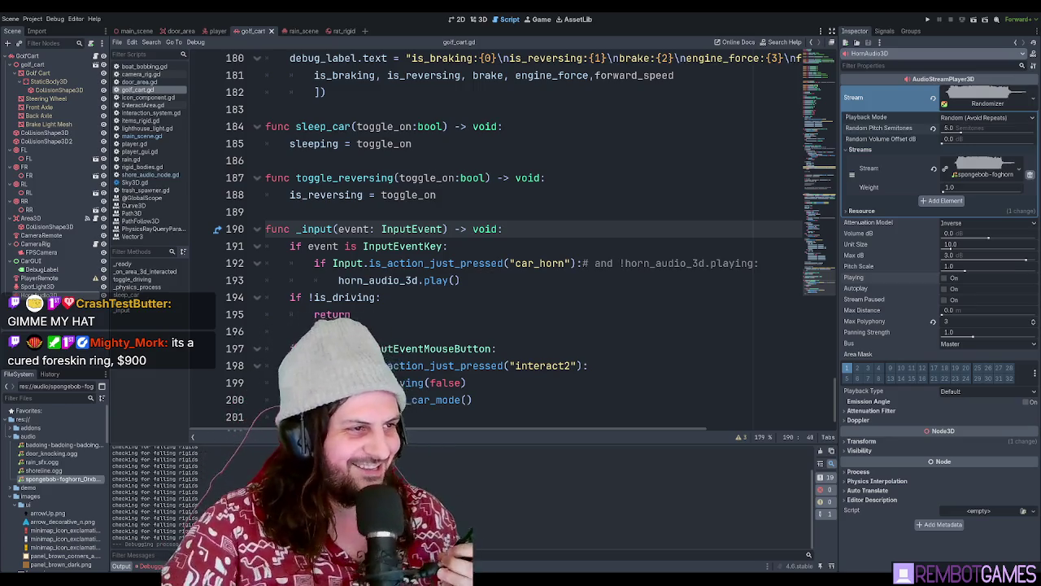
pyautogui.click(491, 281)
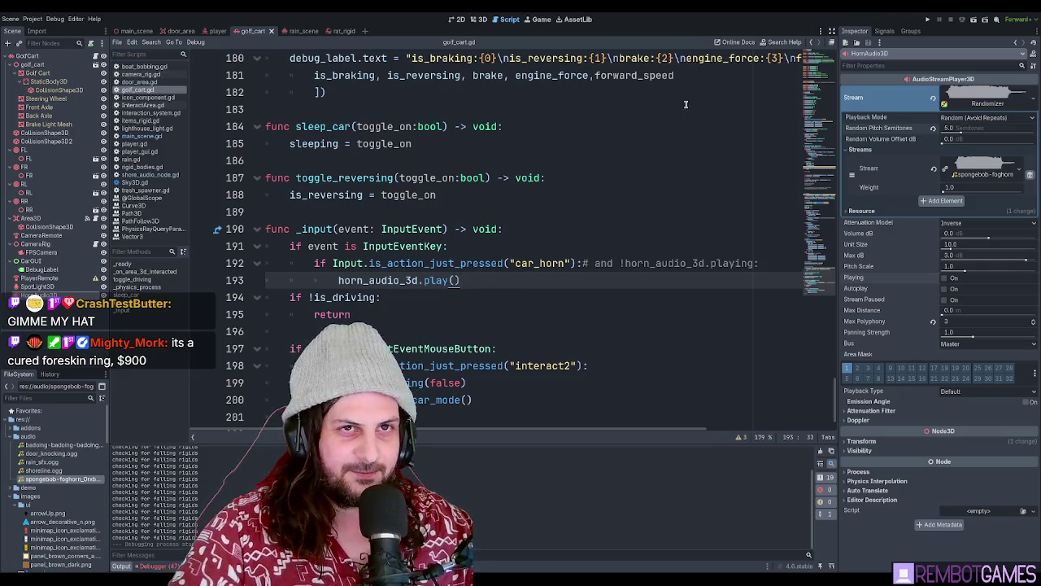
pyautogui.click(640, 211)
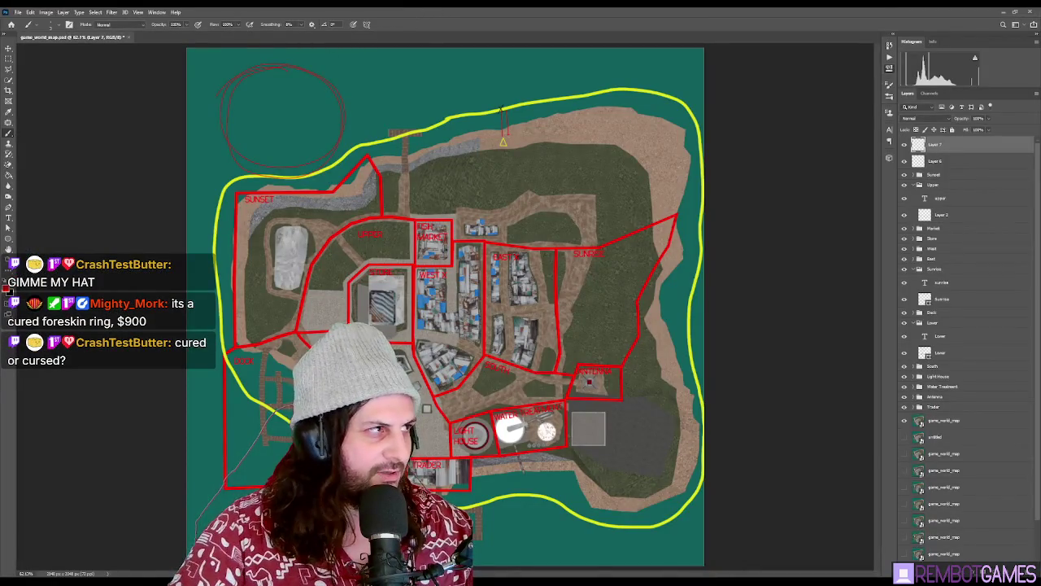
# Sample the coastline yellow and draw a straight yellow line from the triangle to the red x
pyautogui.scroll(5, 488, 116)
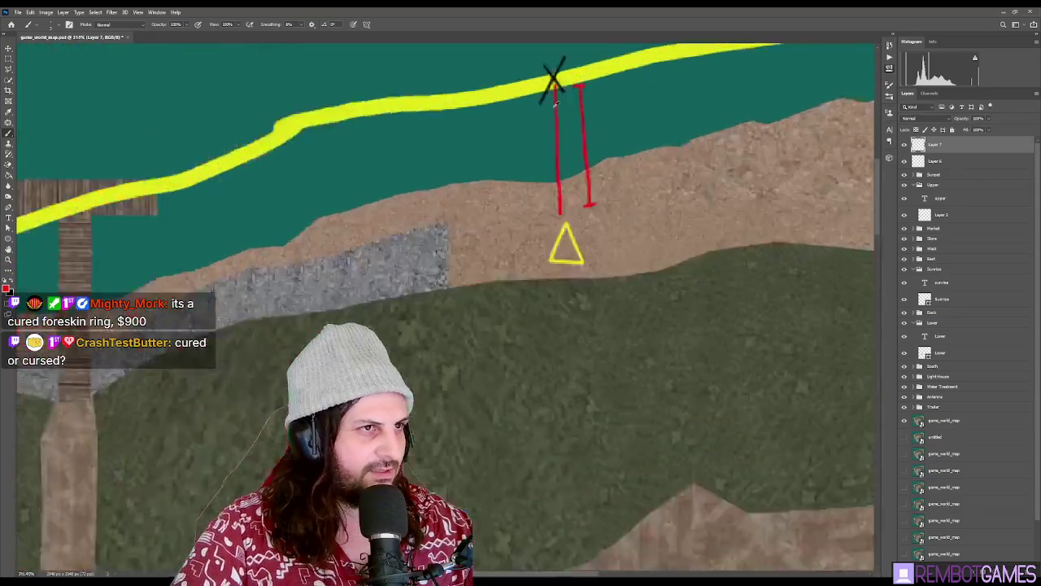
pyautogui.scroll(-5, 549, 90)
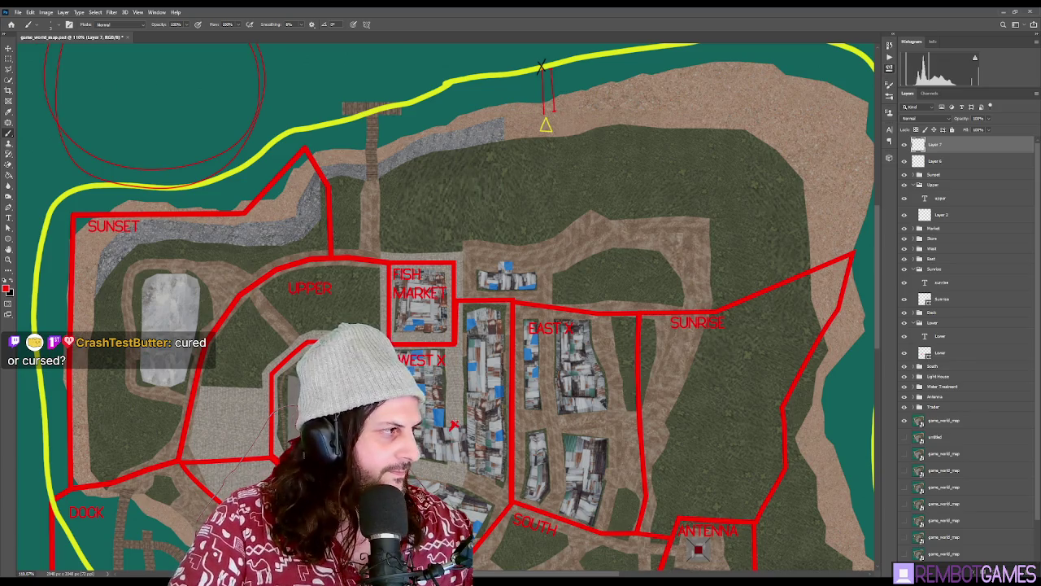
pyautogui.scroll(-3, 453, 308)
pyautogui.scroll(4, 453, 307)
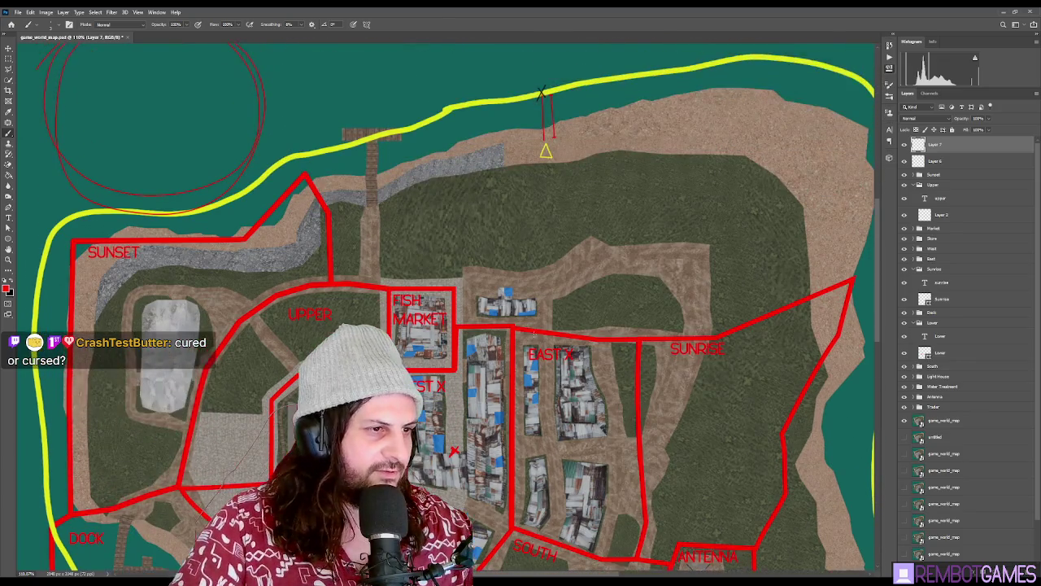
pyautogui.keyDown('alt'); pyautogui.click(542, 93); pyautogui.keyUp('alt')
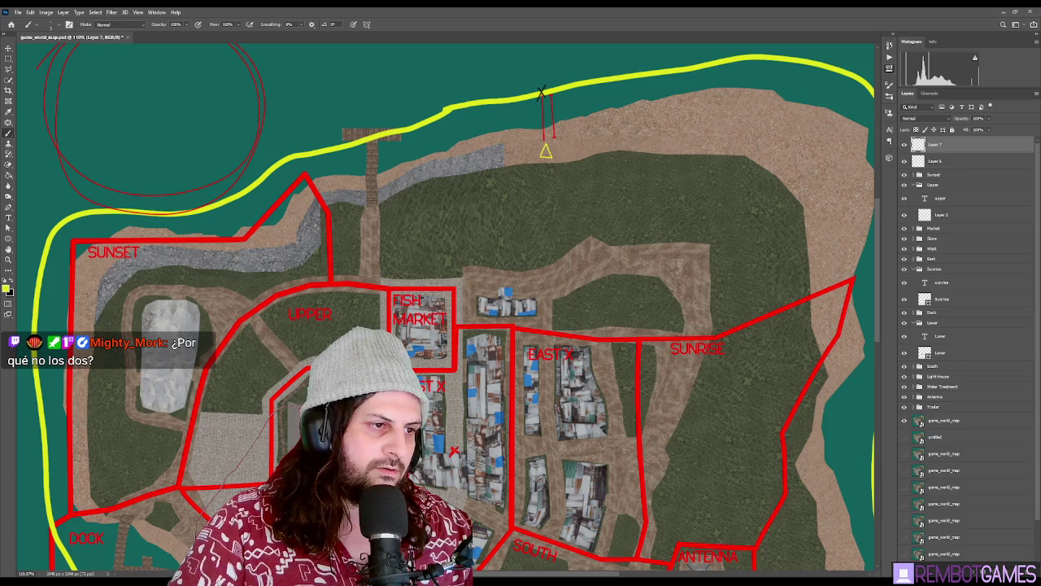
pyautogui.keyDown('shift'); pyautogui.click(454, 449); pyautogui.keyUp('shift')
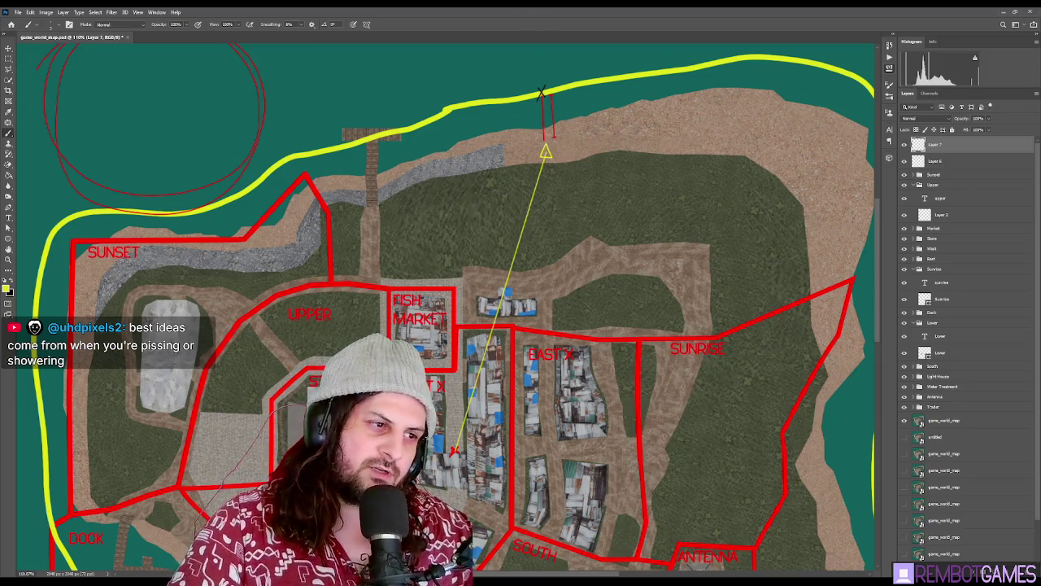
pyautogui.moveTo(537, 216)
pyautogui.mouseDown()
pyautogui.moveTo(544, 225)
pyautogui.moveTo(554, 214)
pyautogui.moveTo(543, 225)
pyautogui.mouseUp()
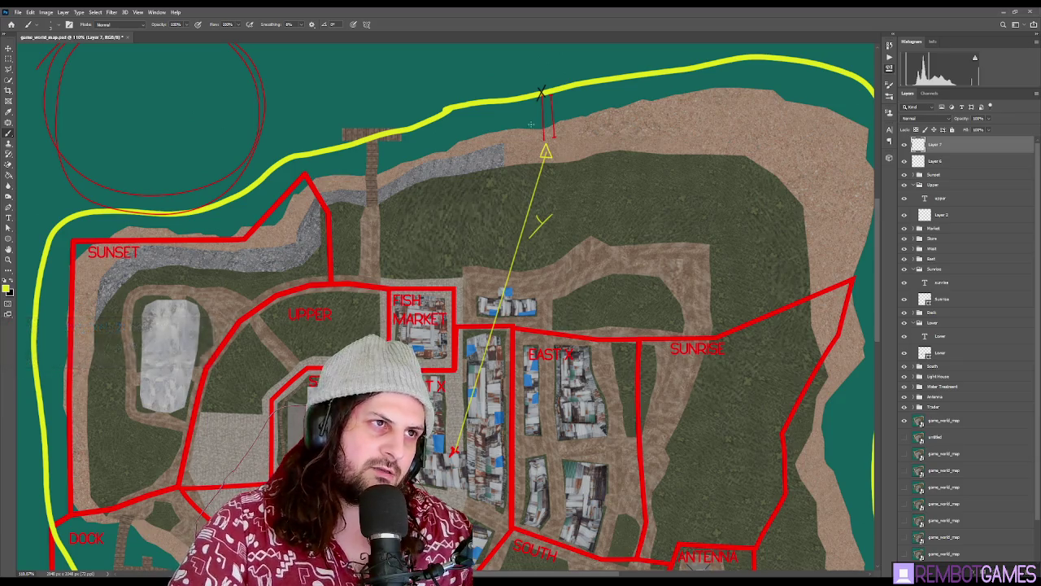
# Hand-letter 'a' beside the yellow line and a capital 'B' at the shore gap, undoing stray marks
pyautogui.moveTo(531, 113)
pyautogui.mouseDown()
pyautogui.moveTo(538, 120)
pyautogui.moveTo(540, 107)
pyautogui.mouseUp()
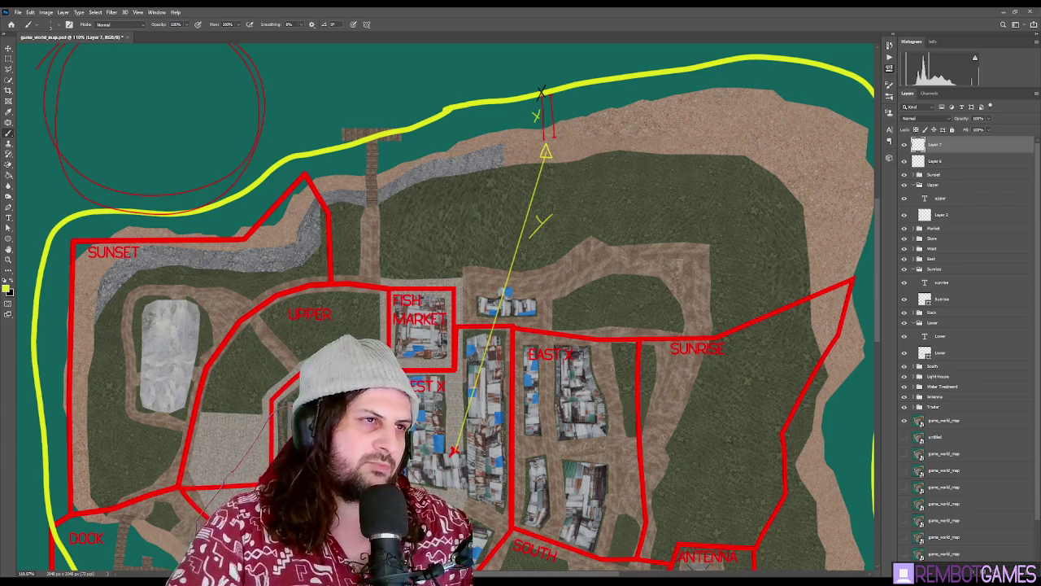
pyautogui.hotkey('ctrl', 'z')
pyautogui.hotkey('ctrl', 'z')
pyautogui.moveTo(541, 213); pyautogui.dragTo(544, 227)
pyautogui.moveTo(532, 111); pyautogui.dragTo(537, 122)
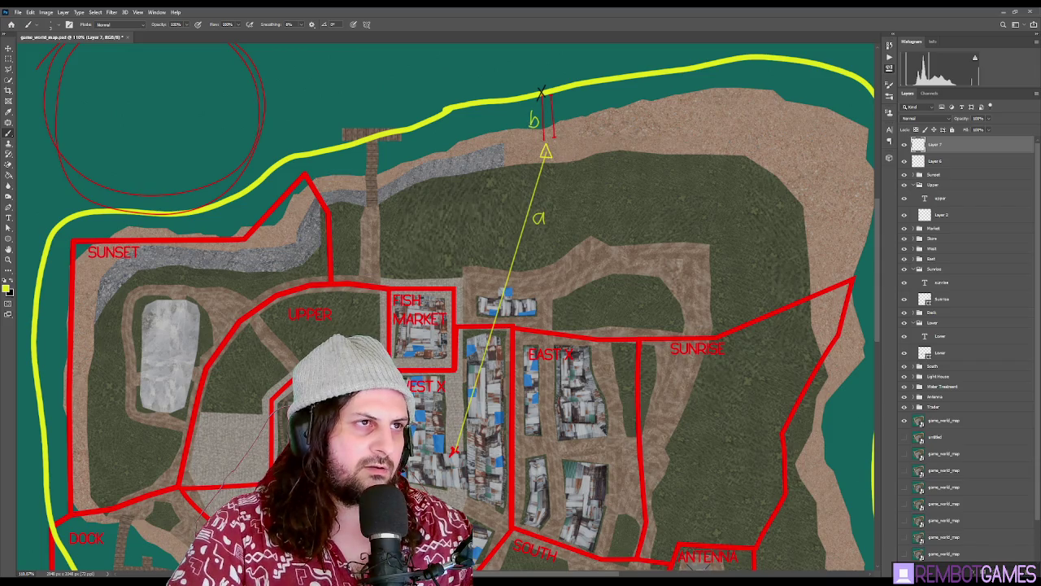
pyautogui.moveTo(529, 126)
pyautogui.mouseDown()
pyautogui.moveTo(527, 114)
pyautogui.moveTo(530, 127)
pyautogui.mouseUp()
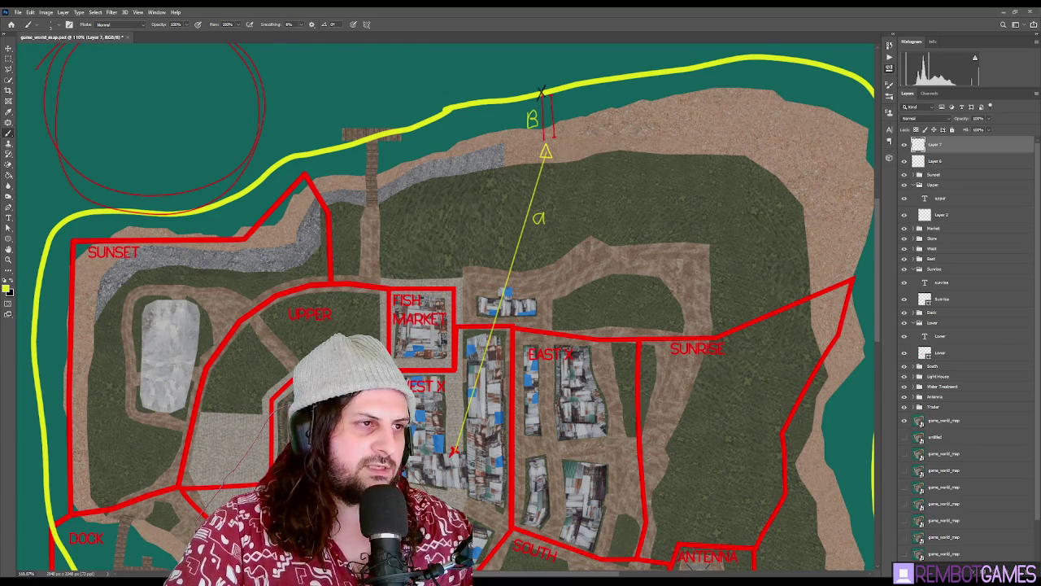
# Scribble yellow-green hatching over the water above the coastline, undo the stray line, and fit the map
pyautogui.scroll(-5, 453, 306)
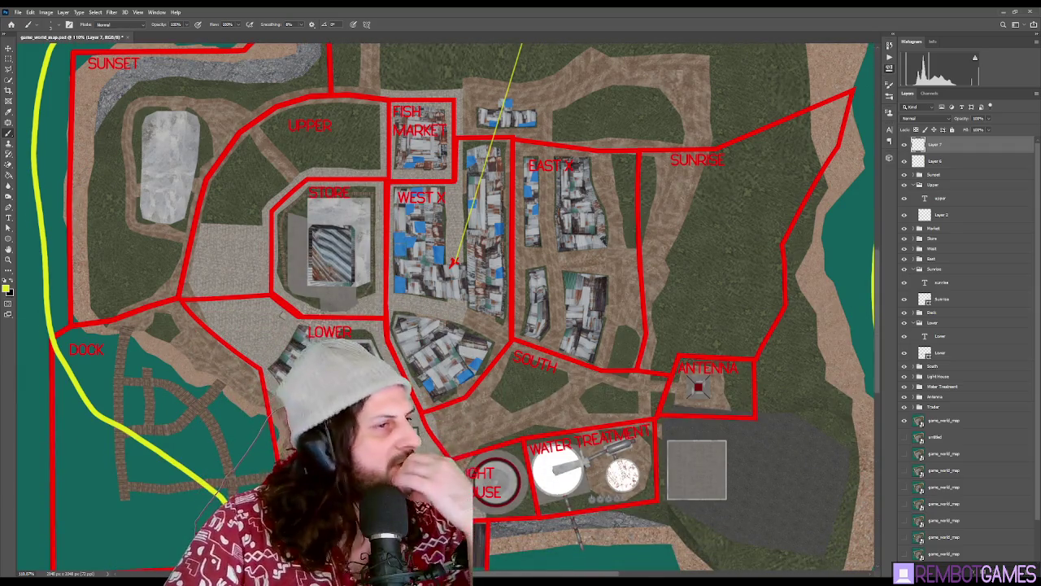
pyautogui.scroll(6, 545, 198)
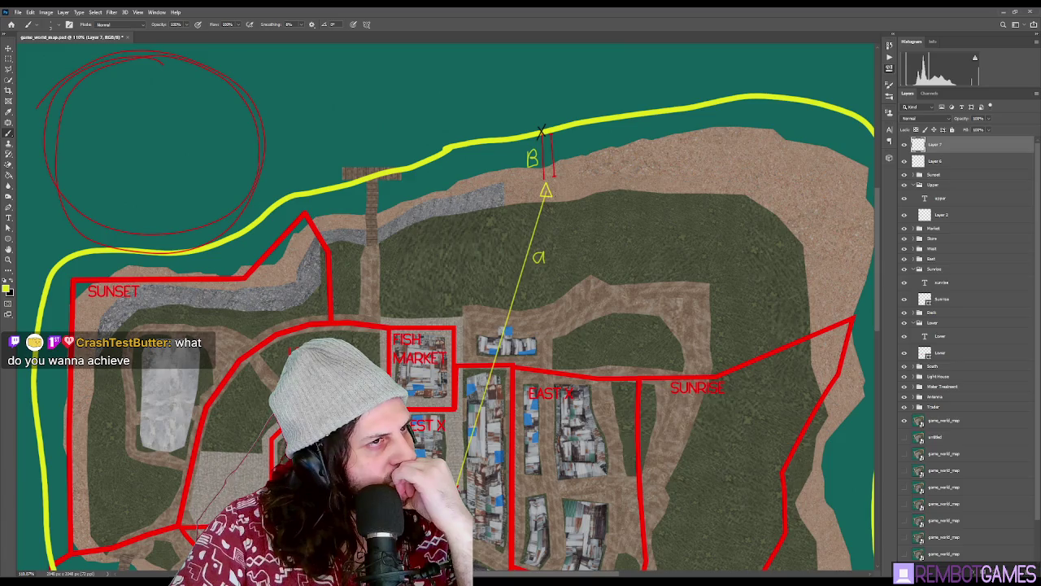
pyautogui.scroll(2, 582, 181)
pyautogui.moveTo(521, 221)
pyautogui.mouseDown()
pyautogui.moveTo(504, 218)
pyautogui.moveTo(547, 191)
pyautogui.moveTo(407, 188)
pyautogui.moveTo(371, 152)
pyautogui.moveTo(418, 128)
pyautogui.moveTo(544, 118)
pyautogui.moveTo(594, 168)
pyautogui.moveTo(528, 201)
pyautogui.moveTo(719, 171)
pyautogui.moveTo(771, 130)
pyautogui.moveTo(626, 114)
pyautogui.moveTo(305, 244)
pyautogui.moveTo(244, 244)
pyautogui.moveTo(341, 167)
pyautogui.moveTo(91, 148)
pyautogui.moveTo(163, 133)
pyautogui.moveTo(249, 244)
pyautogui.mouseUp()
pyautogui.moveTo(446, 173); pyautogui.dragTo(462, 288)
pyautogui.hotkey('ctrl', 'z')
pyautogui.hotkey('ctrl', '0')
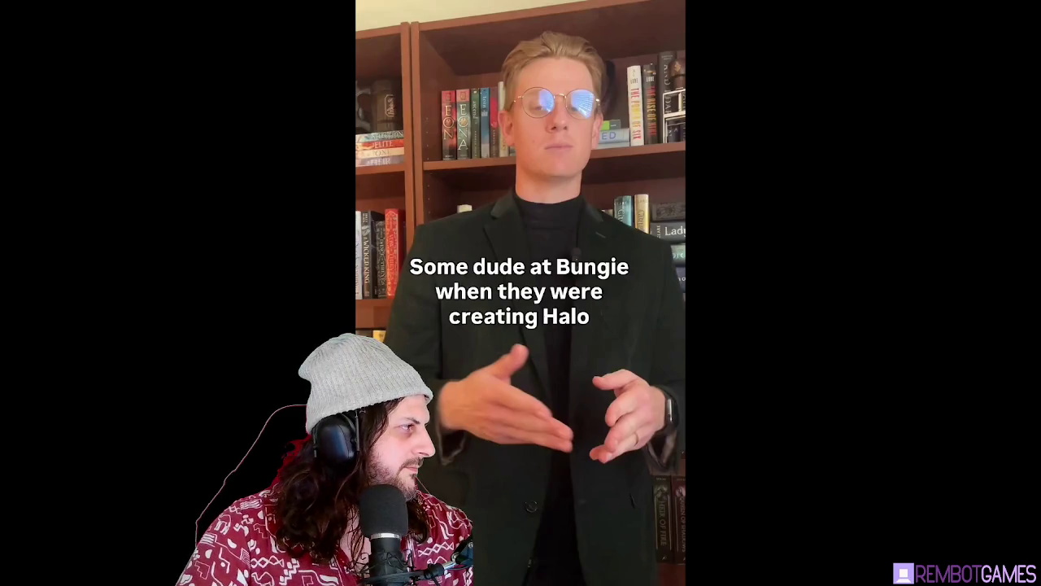
# Resume the Bungie Halo clip and raise the volume while it plays to the Instagram end card
pyautogui.click(301, 198)
pyautogui.scroll(1, 265, 228)
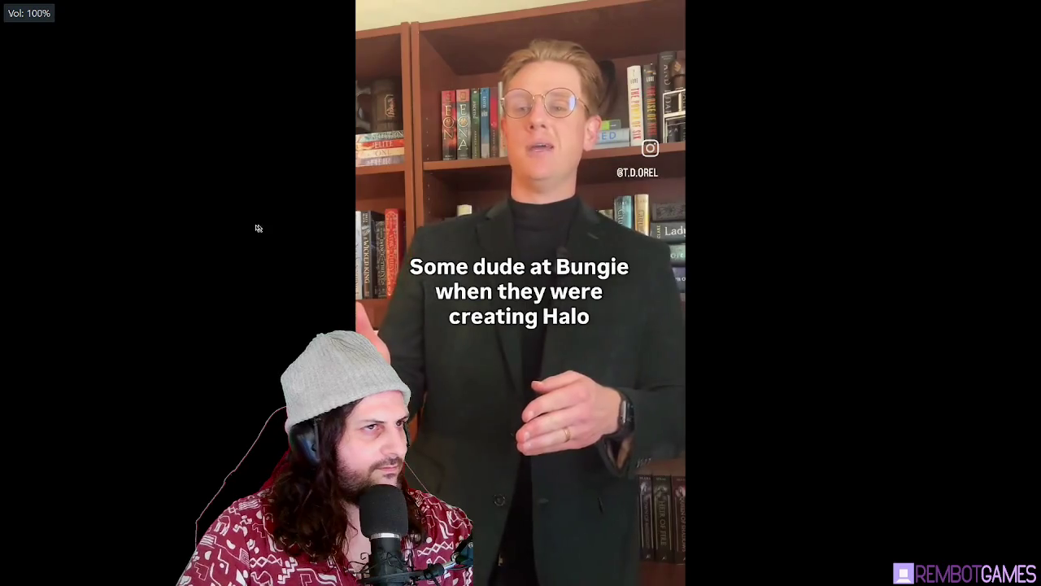
pyautogui.press('XF86AudioRaiseVolume')
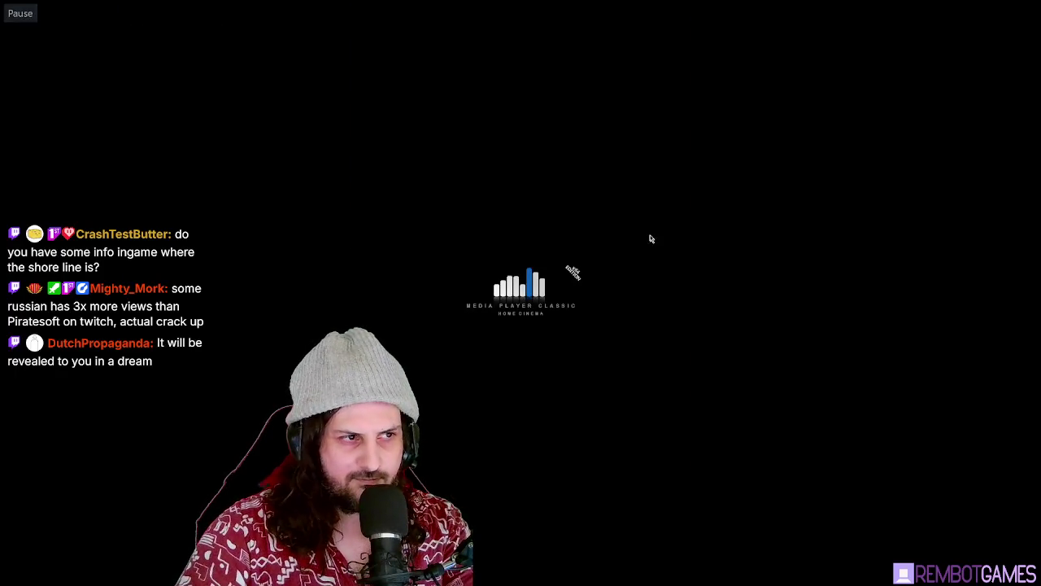
pyautogui.scroll(1, 614, 280)
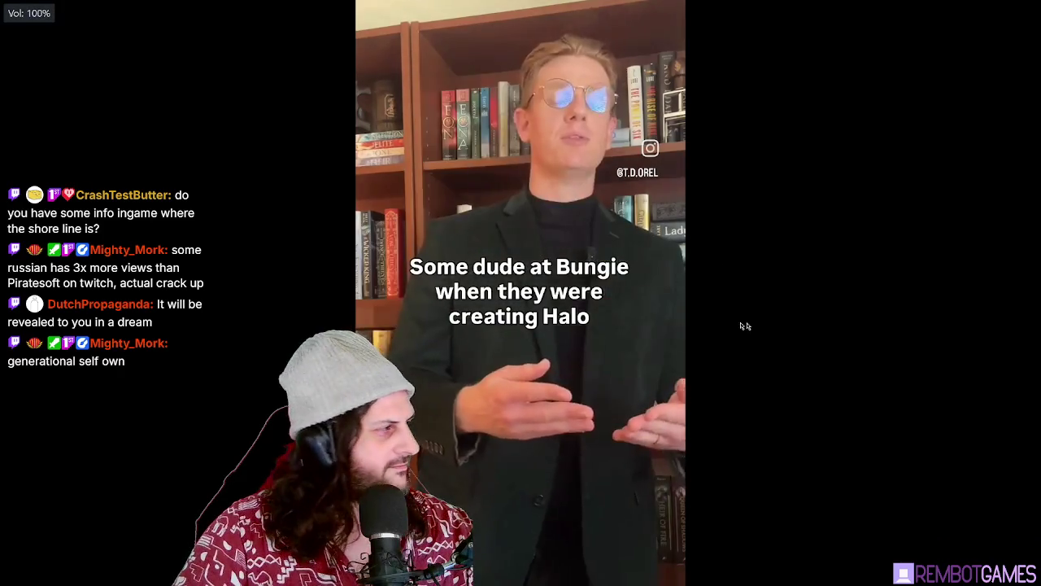
pyautogui.press('XF86AudioPlay')
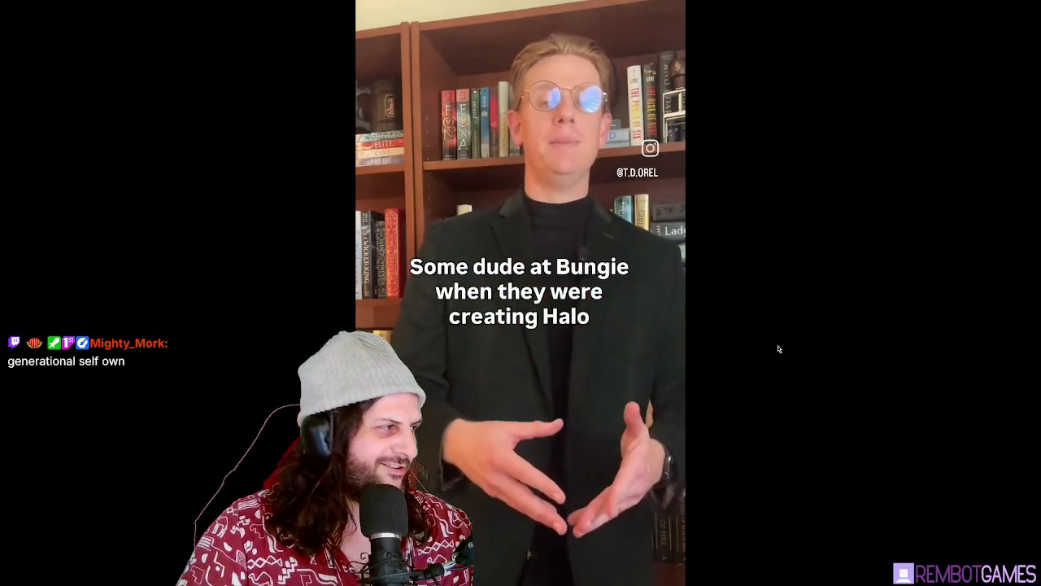
pyautogui.scroll(2, 762, 358)
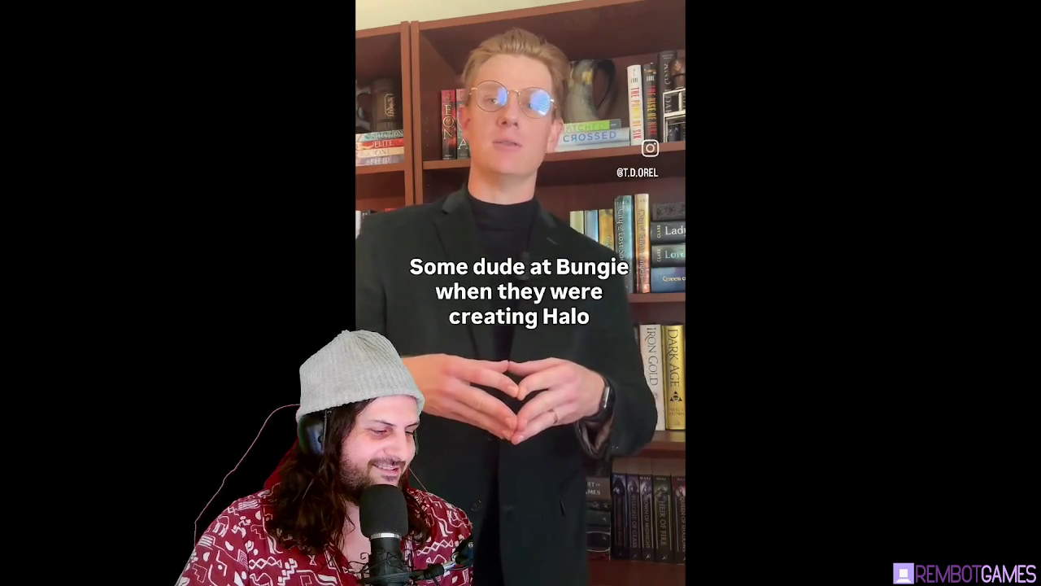
pyautogui.moveTo(600, 556)
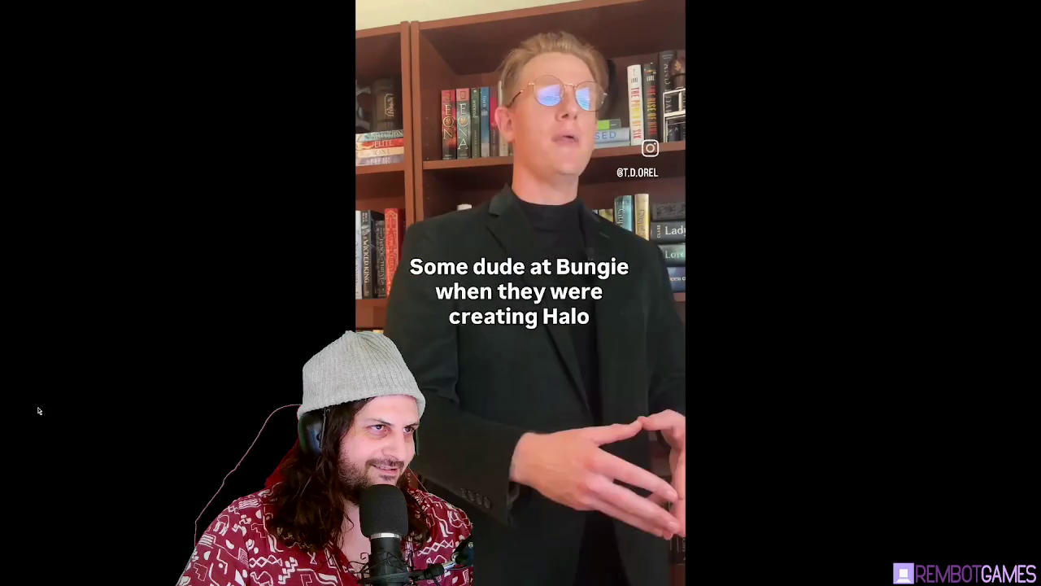
pyautogui.moveTo(80, 579)
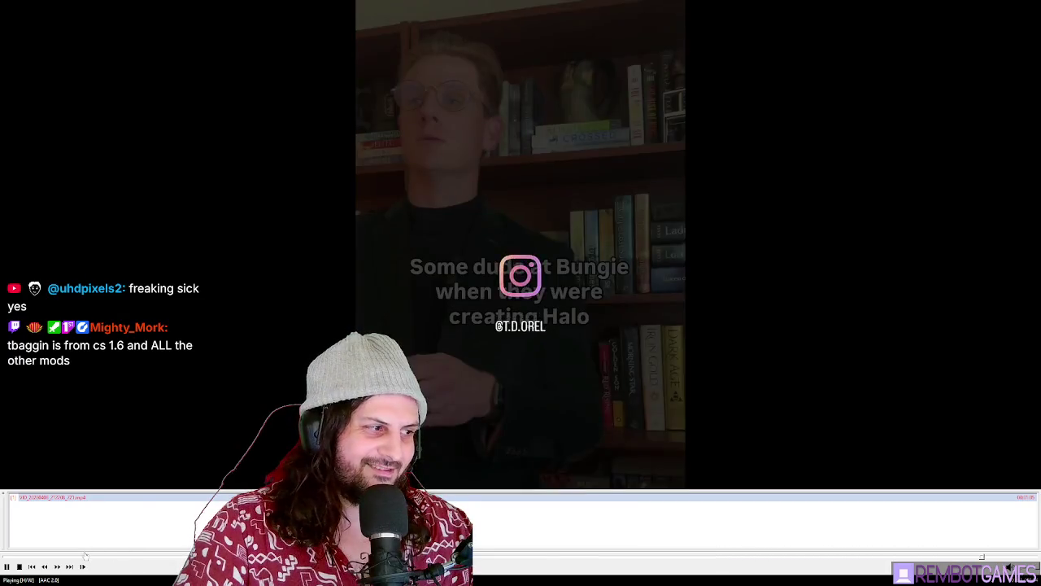
# Rewind the Halo sketch clip to replay the moment around 00:24, then pause it
pyautogui.click(85, 556)
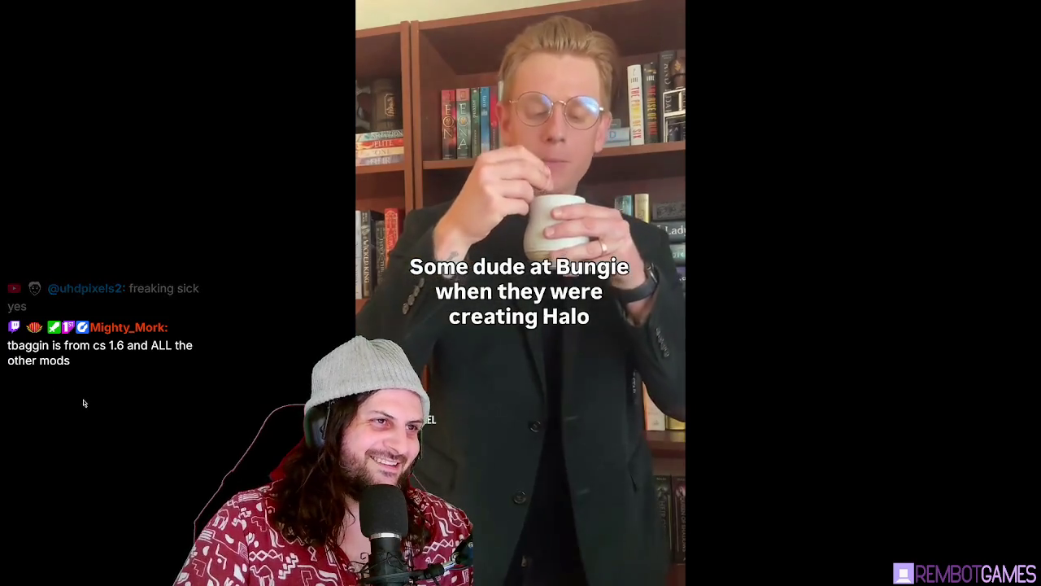
pyautogui.moveTo(151, 571)
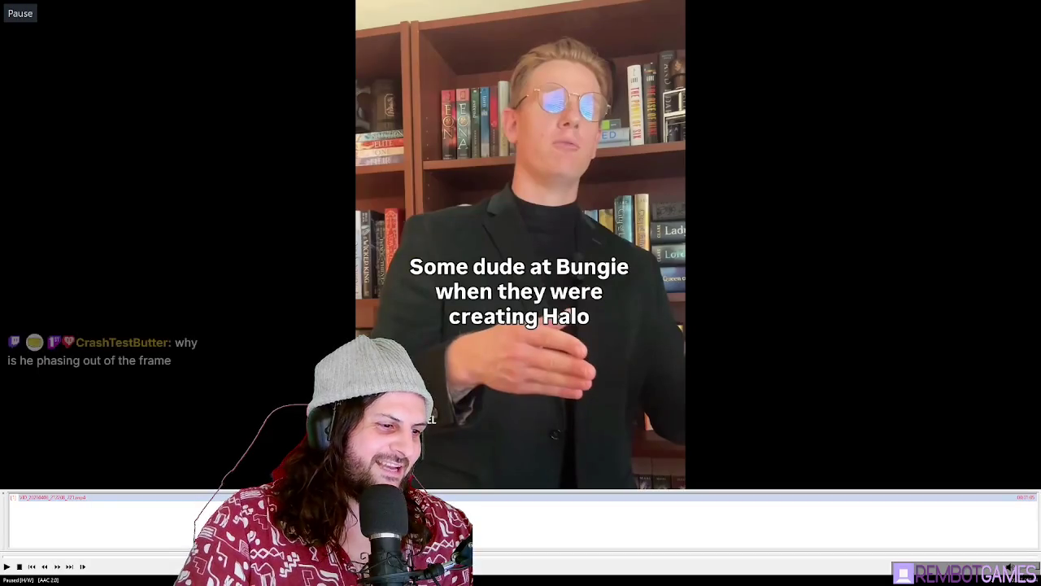
pyautogui.press('Left')
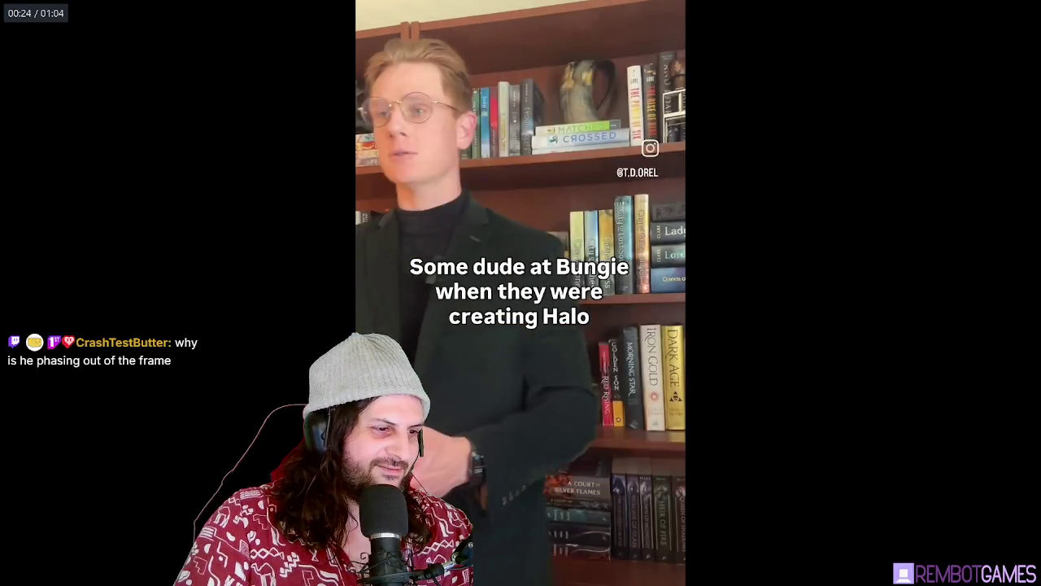
pyautogui.press('space')
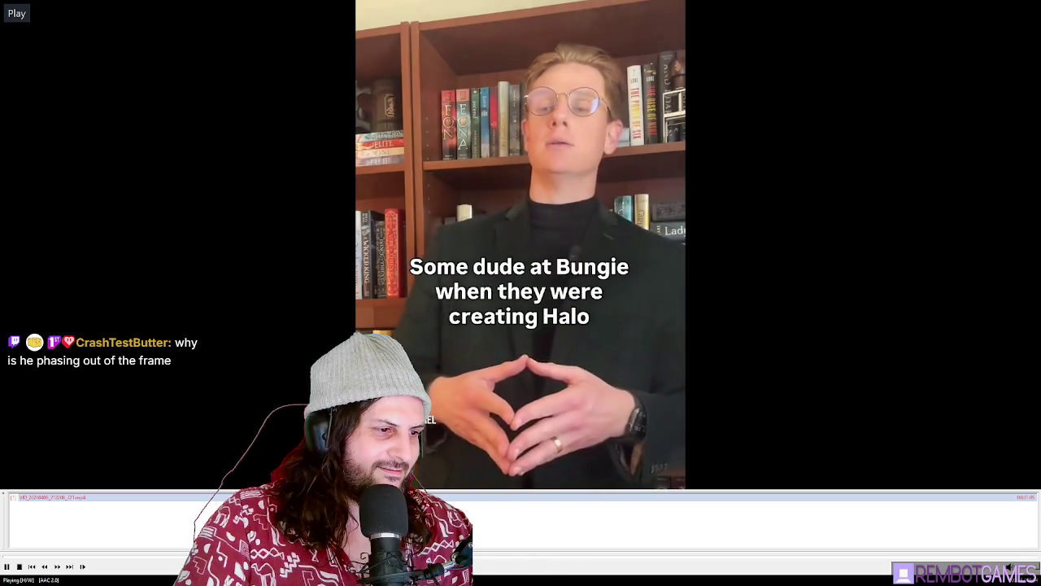
pyautogui.press('Left')
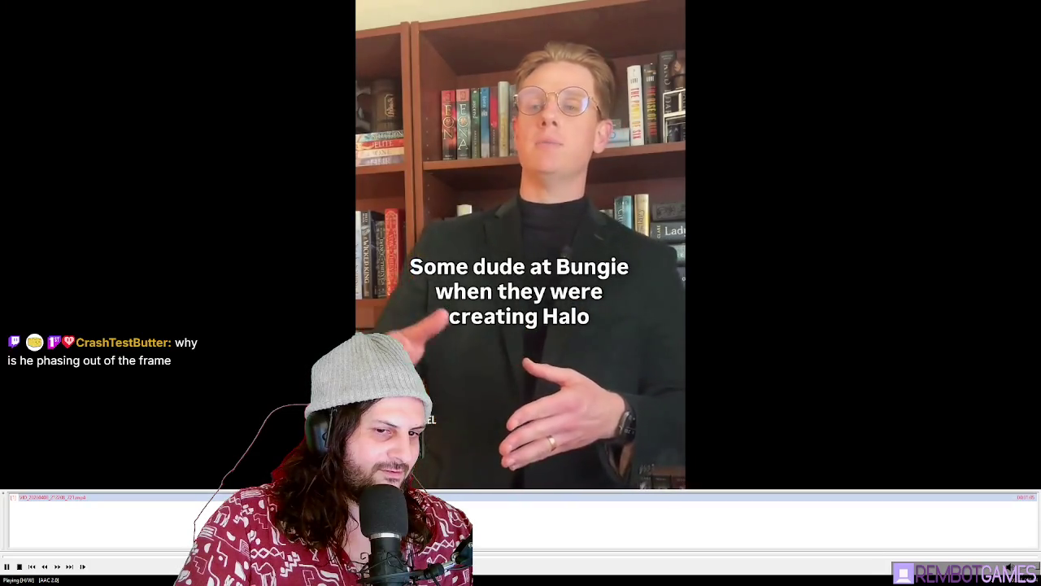
pyautogui.click(554, 348)
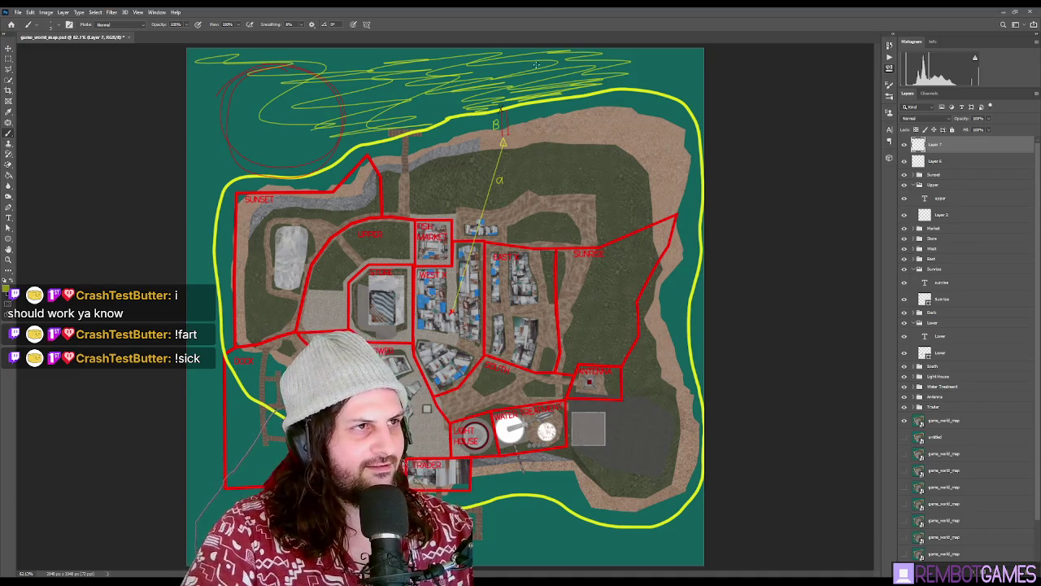
pyautogui.scroll(3, 538, 69)
pyautogui.scroll(-4, 407, 203)
pyautogui.scroll(5, 260, 300)
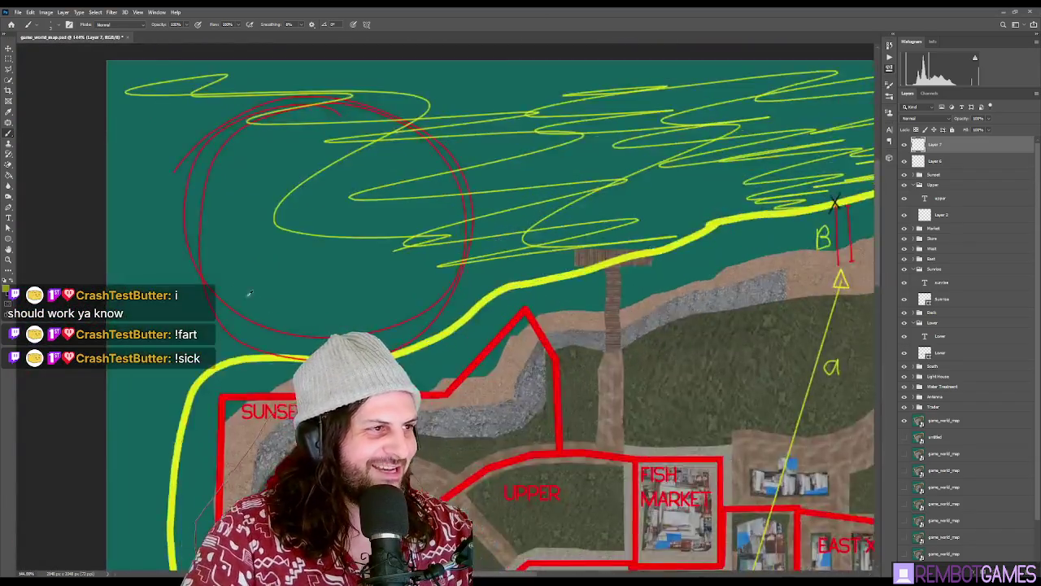
pyautogui.scroll(2, 244, 293)
pyautogui.scroll(-2, 166, 258)
pyautogui.scroll(-5, 203, 210)
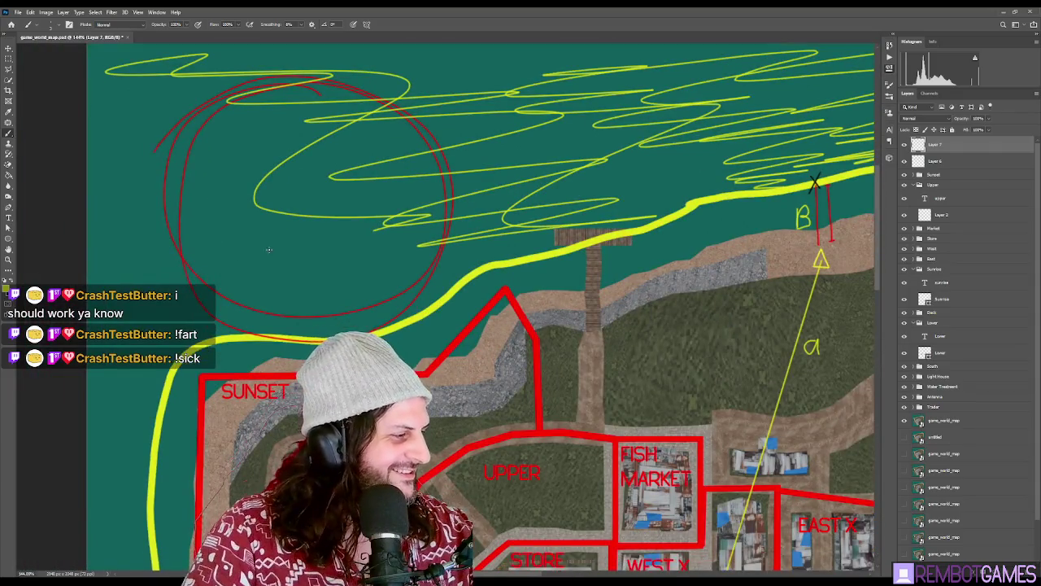
pyautogui.scroll(-5, 302, 241)
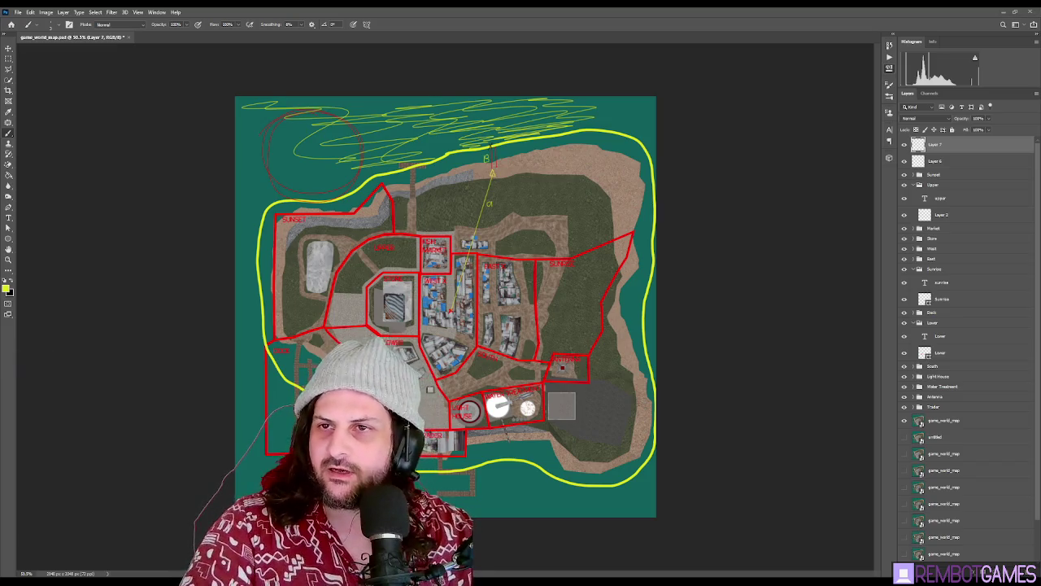
pyautogui.click(1003, 10)
pyautogui.click(516, 230)
pyautogui.click(516, 211)
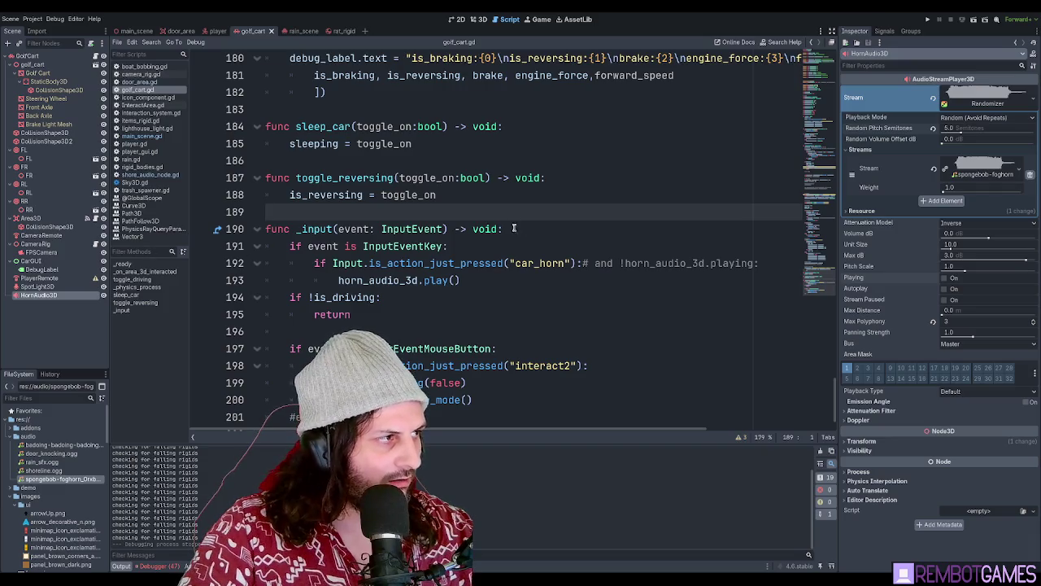
# In main_scene, delete the ShorelinePathFollow3D node from under ShorelinePath3D
pyautogui.click(518, 230)
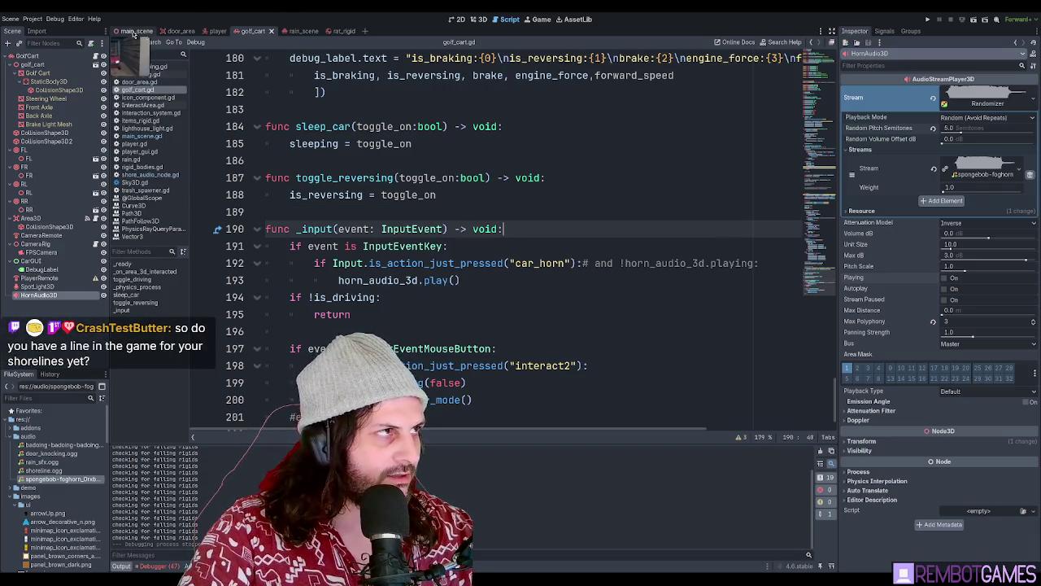
pyautogui.click(136, 32)
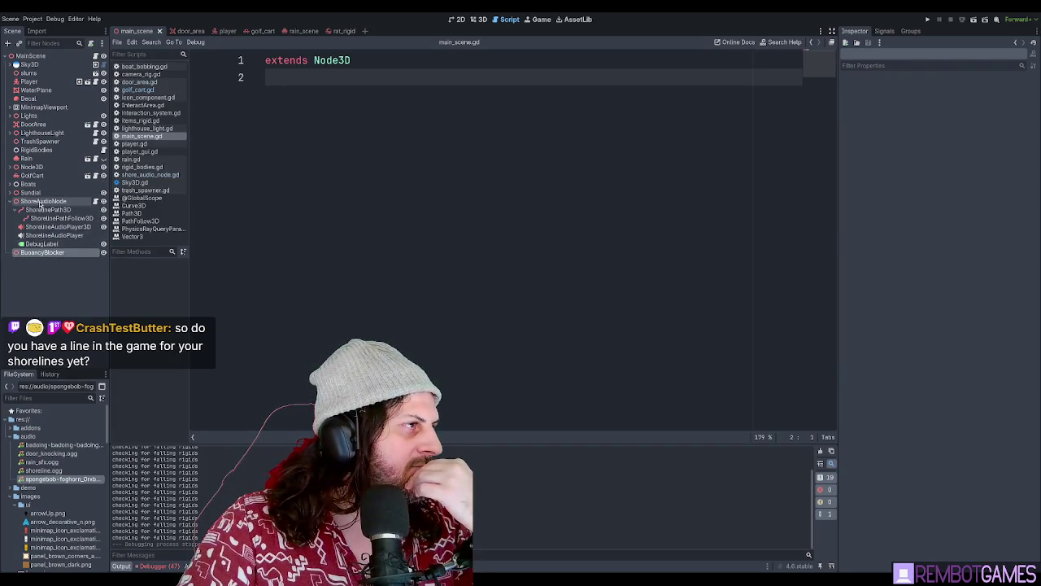
pyautogui.click(44, 210)
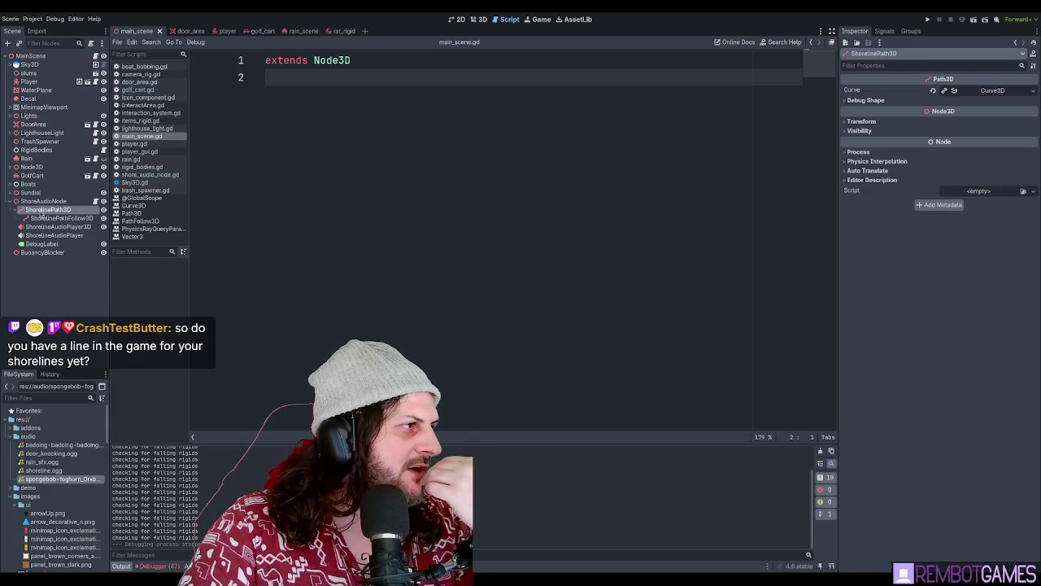
pyautogui.click(34, 228)
pyautogui.click(50, 235)
pyautogui.click(73, 220)
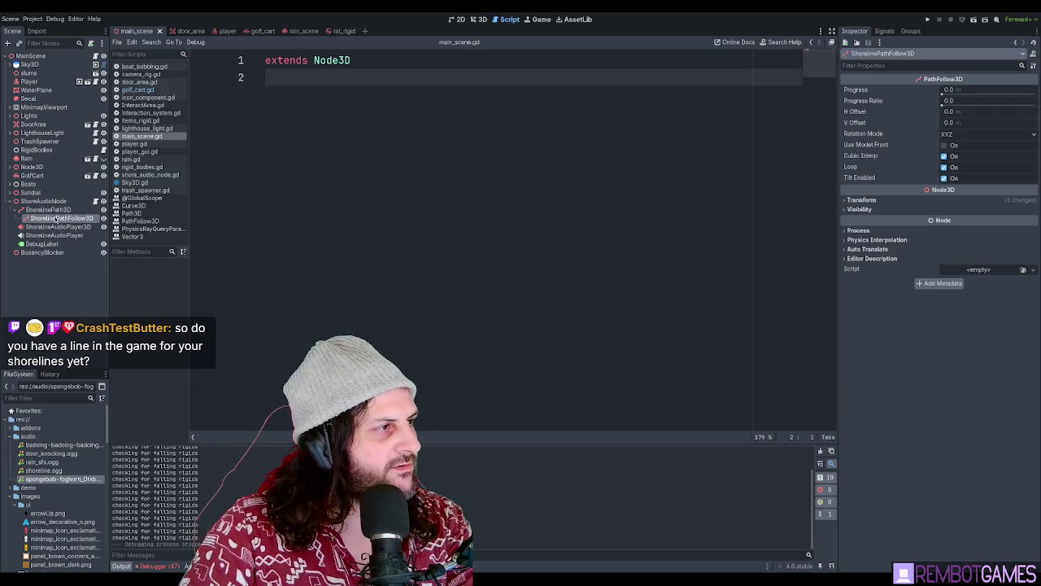
pyautogui.press('Delete')
pyautogui.click(86, 202)
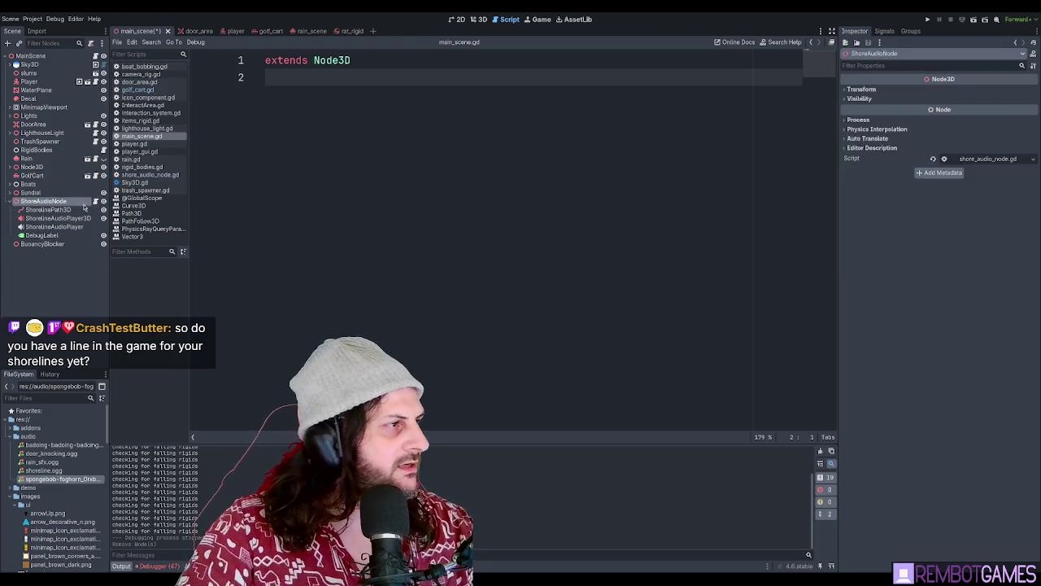
# Delete the shoreline_path_follow_3d variable line from shore_audio_node.gd and save
pyautogui.scroll(3, 443, 138)
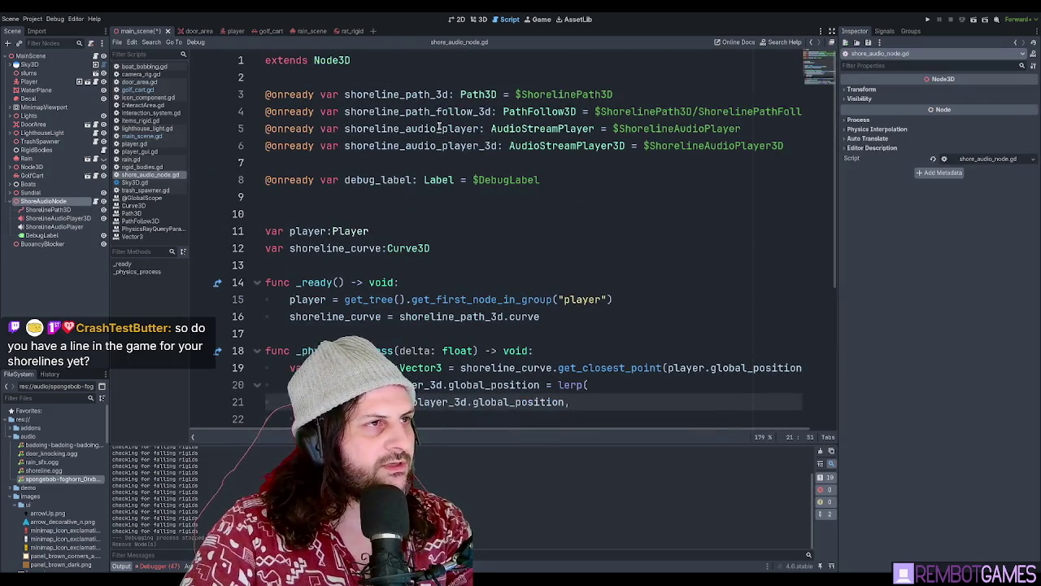
pyautogui.doubleClick(439, 114)
pyautogui.hotkey('ctrl', 'shift', 'k')
pyautogui.scroll(-4, 456, 163)
pyautogui.click(459, 146)
pyautogui.scroll(4, 568, 204)
pyautogui.scroll(-5, 568, 204)
pyautogui.click(587, 230)
pyautogui.hotkey('ctrl', 's')
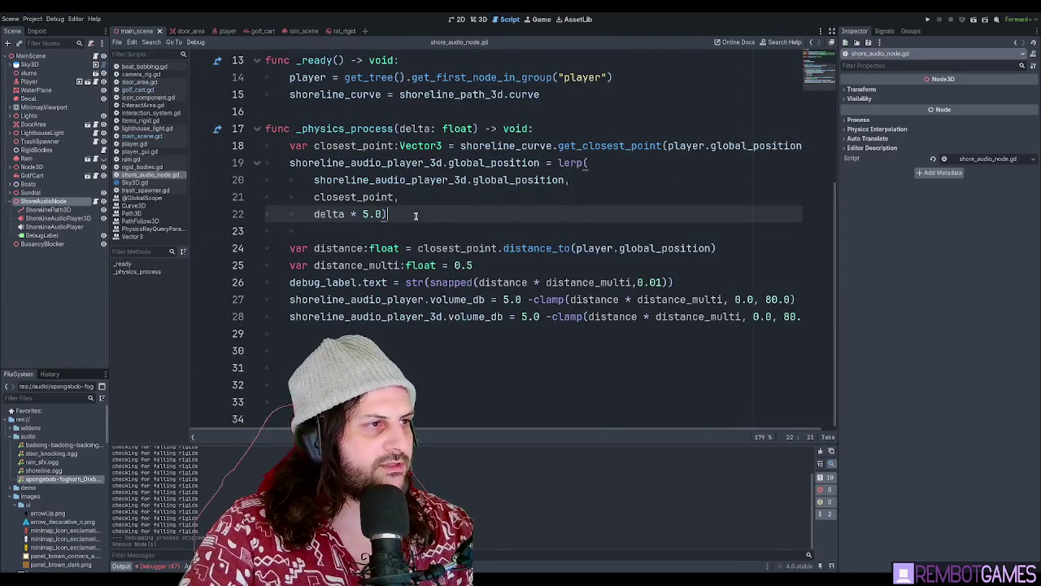
# Remove the stray blank lines after the script's variables
pyautogui.scroll(3, 435, 231)
pyautogui.scroll(2, 435, 232)
pyautogui.click(386, 191)
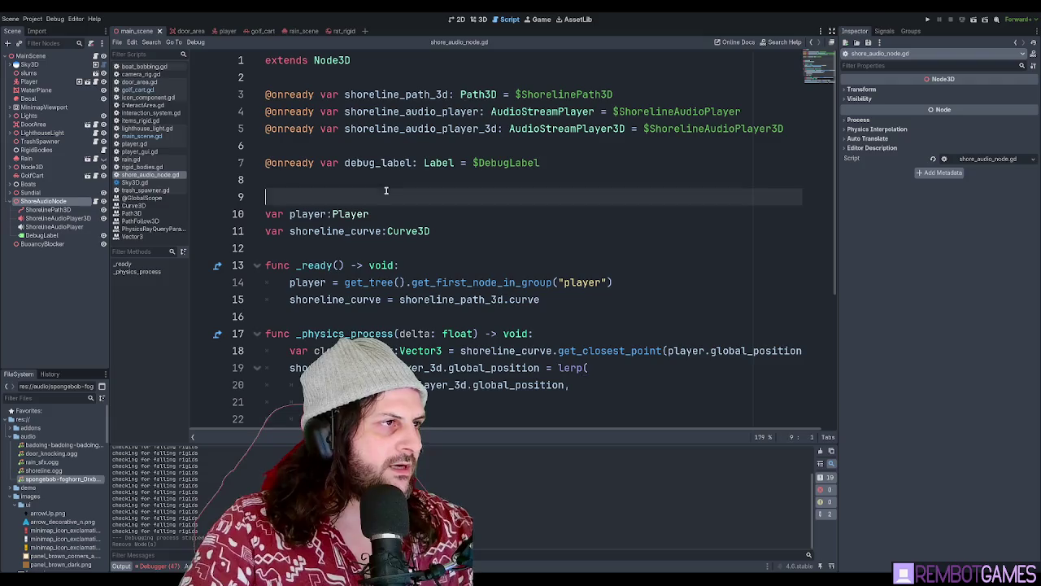
pyautogui.press('Up')
pyautogui.click(358, 147)
pyautogui.press('BackSpace')
pyautogui.click(391, 159)
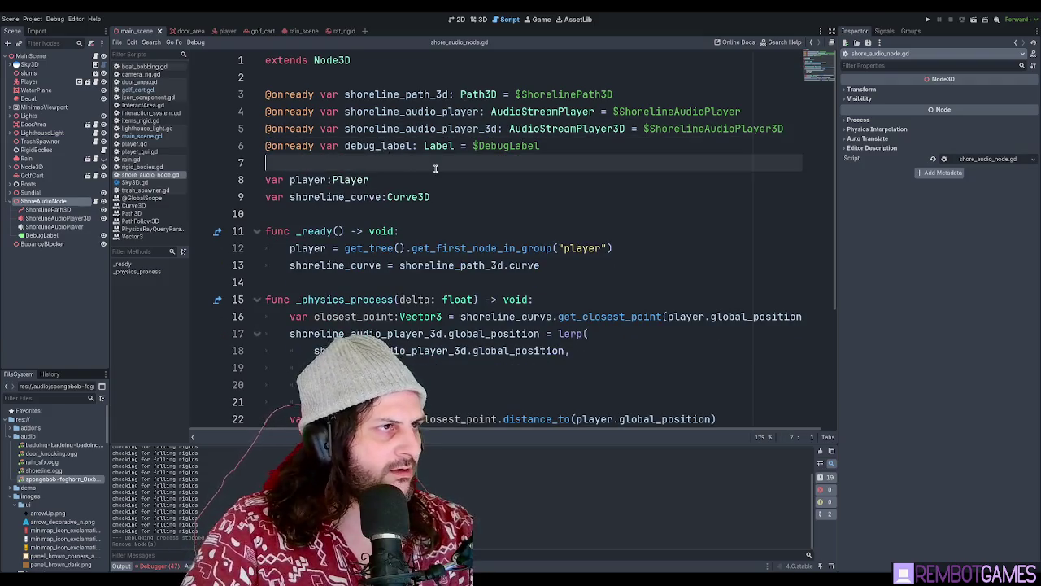
pyautogui.click(459, 200)
pyautogui.scroll(-2, 458, 200)
# Confirm the BuoyancyBlocker node name, save main_scene, and frame BuoyancyBlocker in the 3D view
pyautogui.click(43, 243)
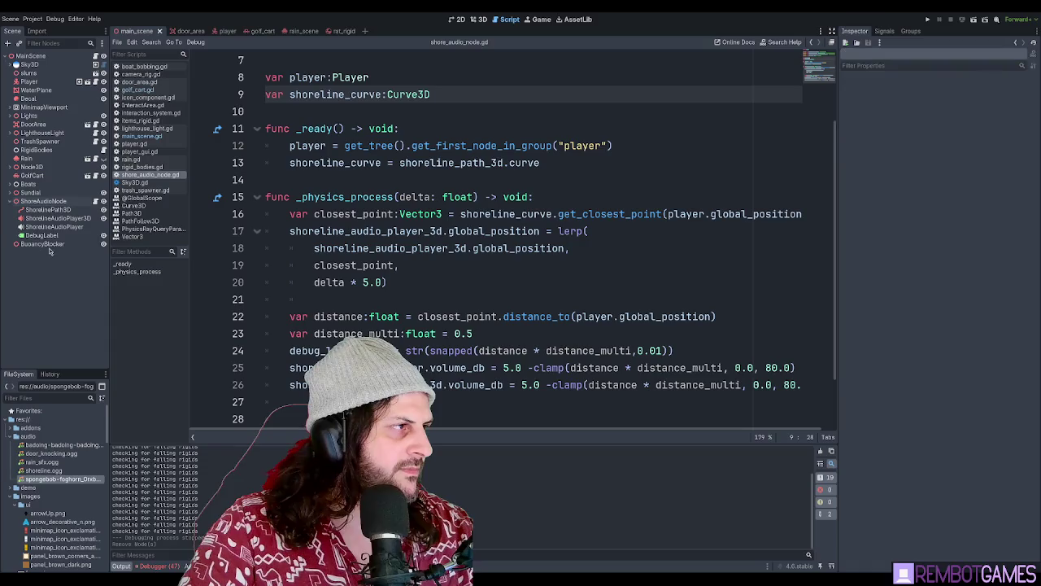
pyautogui.click(436, 180)
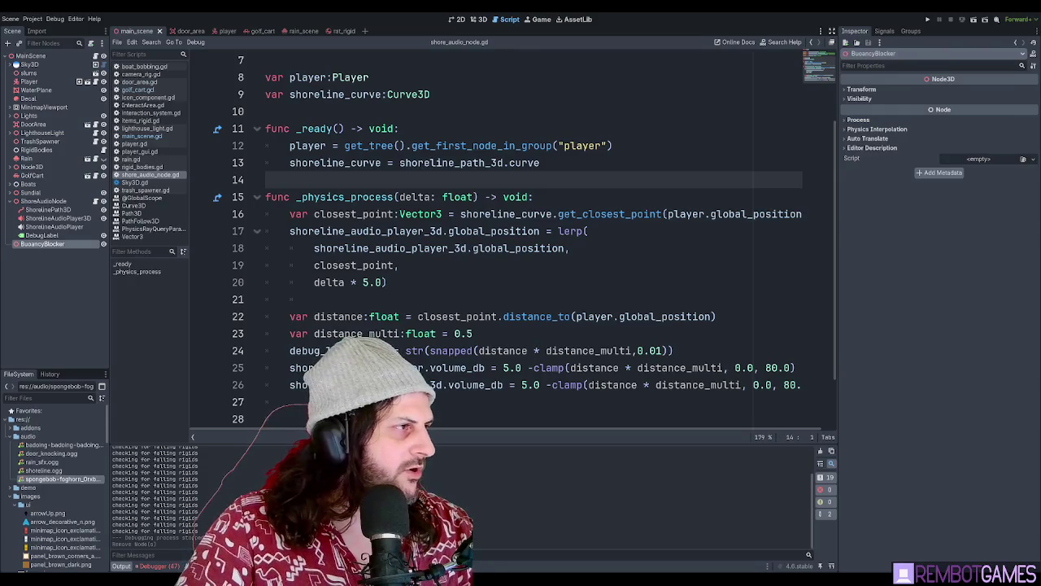
pyautogui.press('Return')
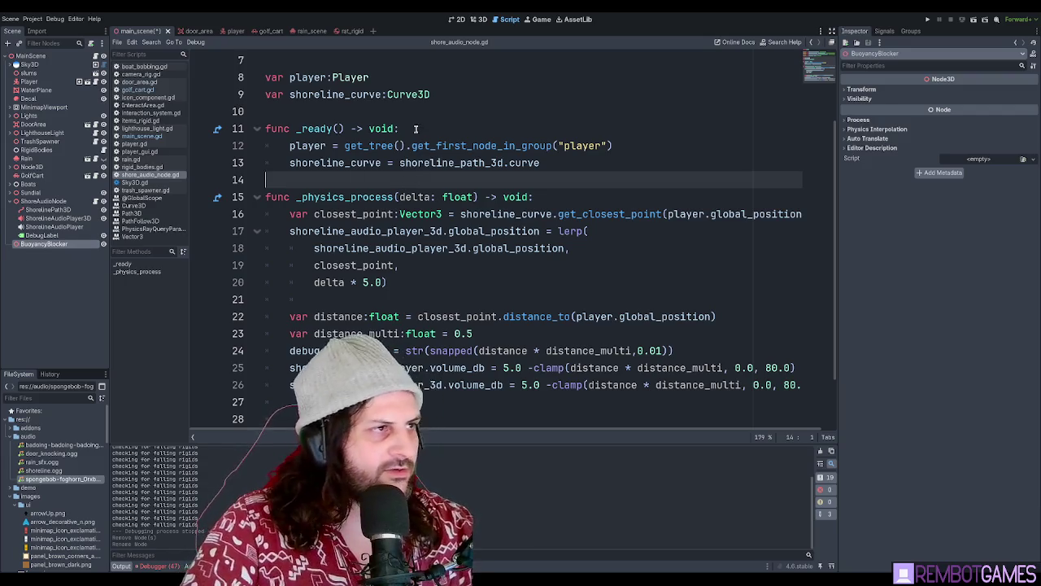
pyautogui.hotkey('ctrl', 's')
pyautogui.scroll(2, 398, 195)
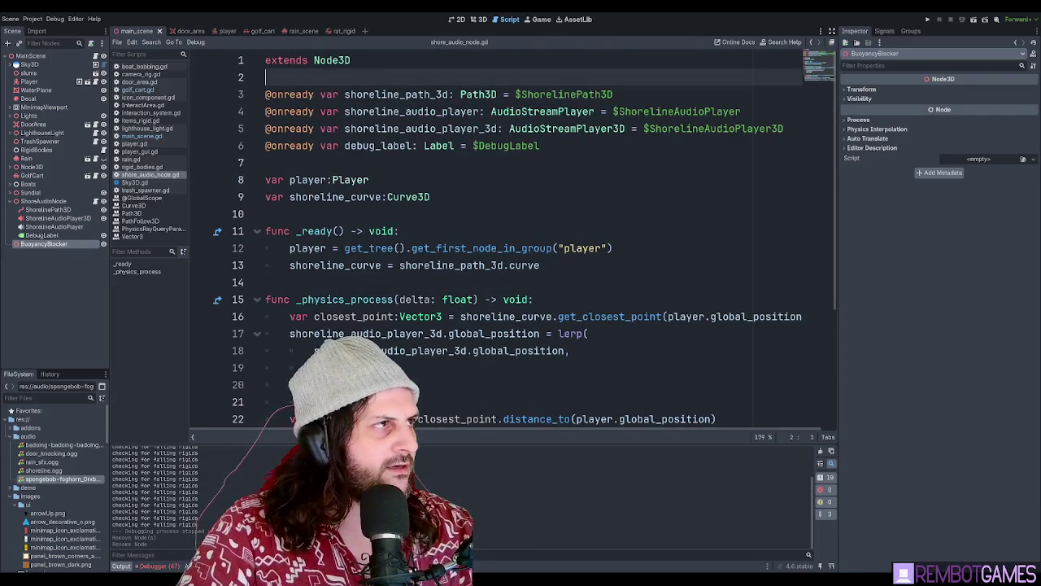
pyautogui.click(477, 20)
pyautogui.press('f')
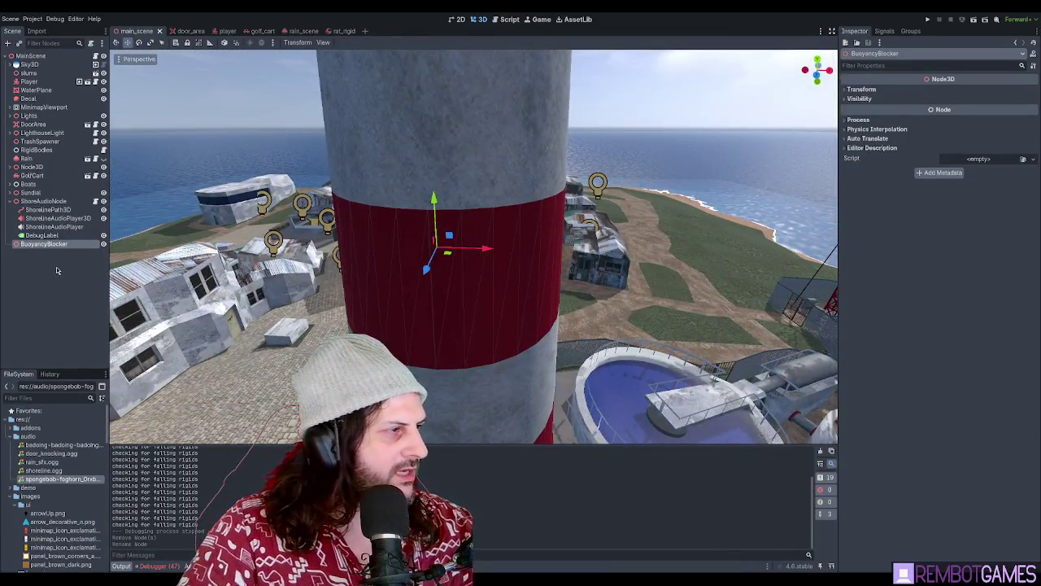
# Change the BuoyancyBlocker node's type from Node3D to Area3D
pyautogui.click(57, 270)
pyautogui.click(57, 246)
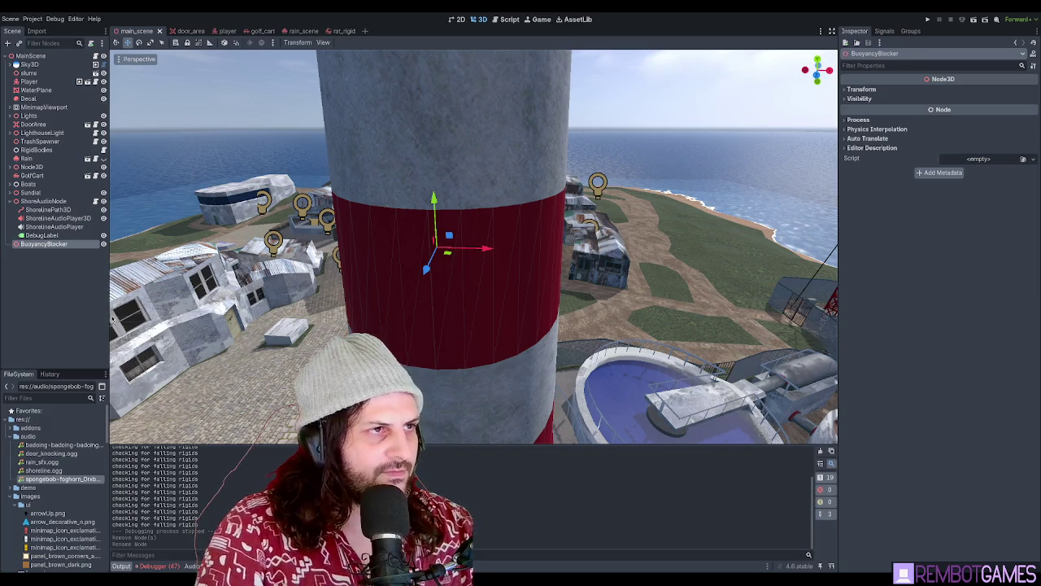
pyautogui.hotkey('ctrl', 'shift', 'z')
# Add a CollisionShape3D child to BuoyancyBlocker
pyautogui.moveTo(431, 260); pyautogui.dragTo(301, 261)
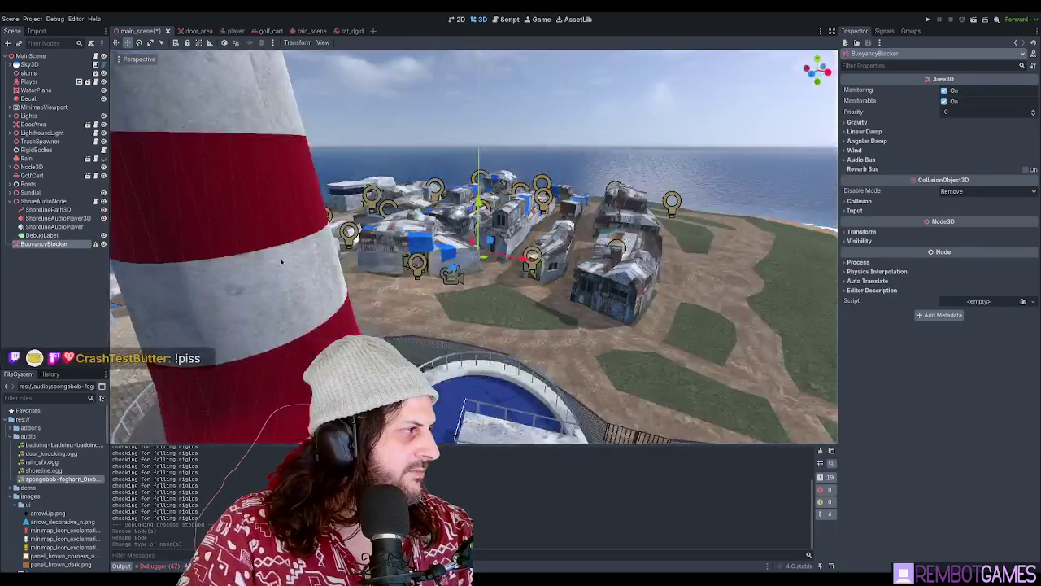
pyautogui.click(67, 250)
pyautogui.click(66, 245)
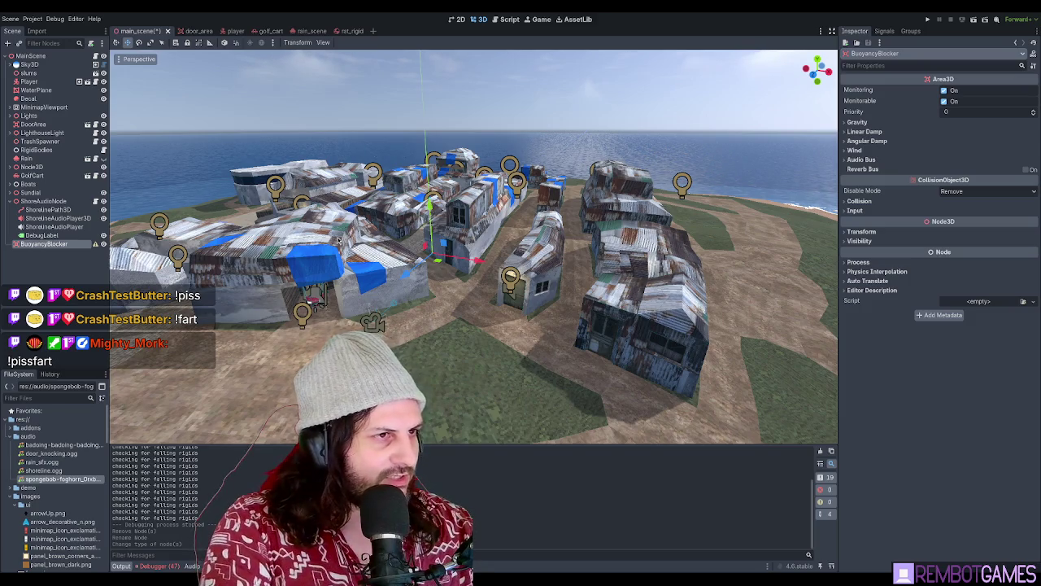
pyautogui.hotkey('ctrl', 'v')
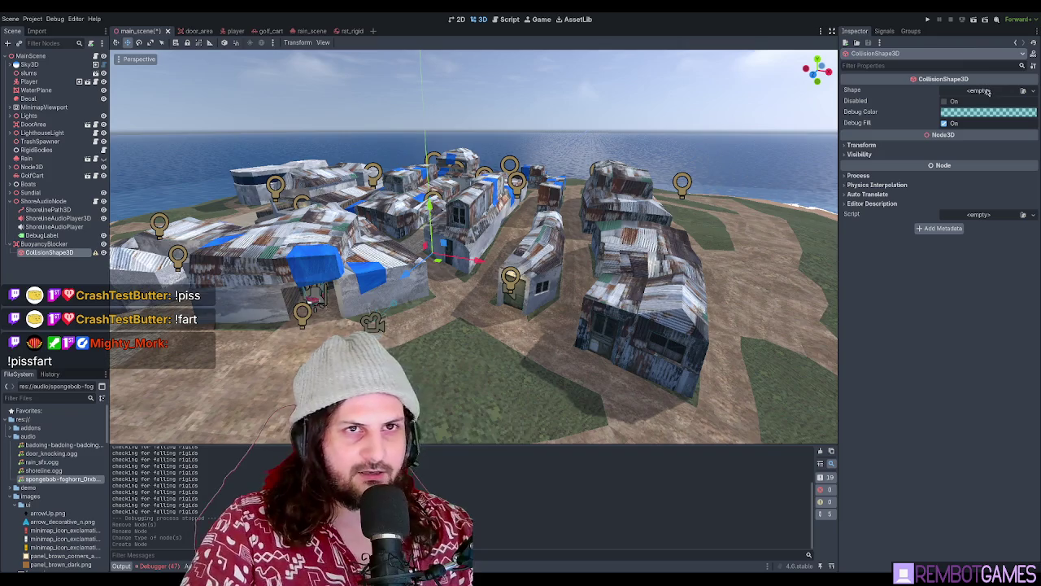
# Give the CollisionShape3D a BoxShape3D and drag it onto the shoreline water in top view
pyautogui.hotkey('ctrl', 'v')
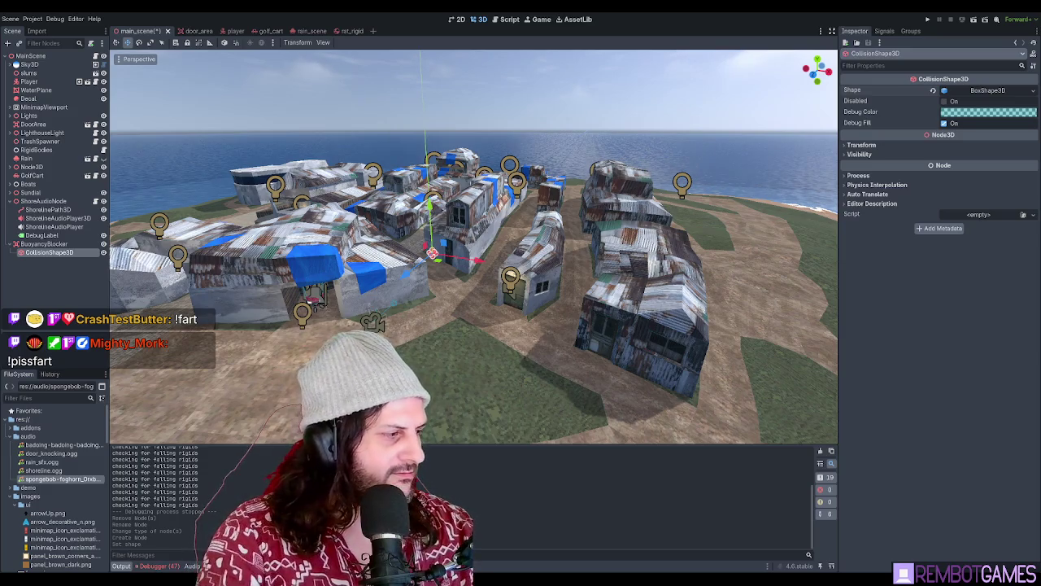
pyautogui.scroll(5, 389, 194)
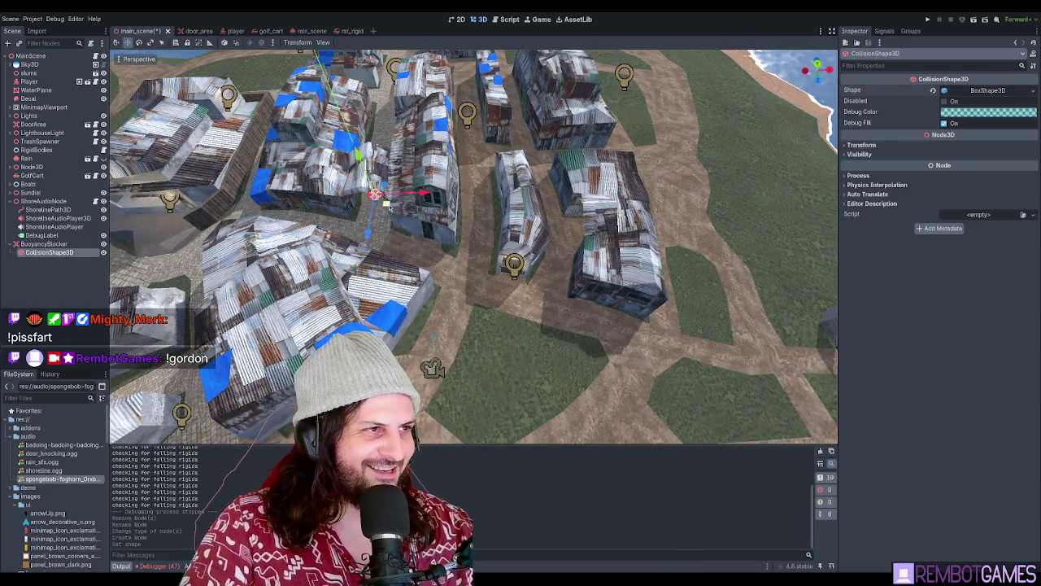
pyautogui.press('KP_7')
pyautogui.scroll(-3, 418, 160)
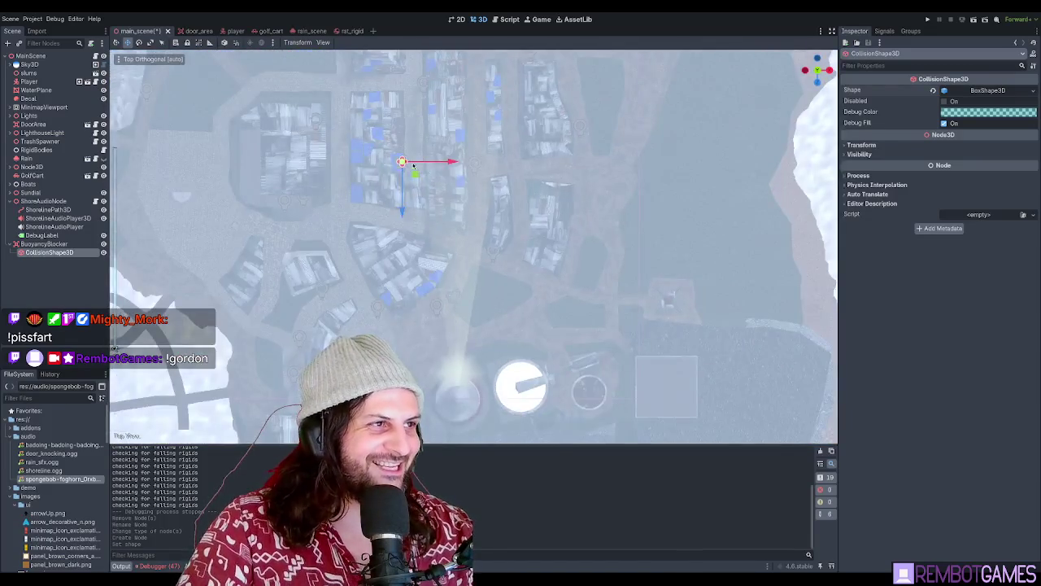
pyautogui.moveTo(415, 175)
pyautogui.mouseDown()
pyautogui.moveTo(528, 274)
pyautogui.moveTo(676, 371)
pyautogui.moveTo(691, 418)
pyautogui.mouseUp()
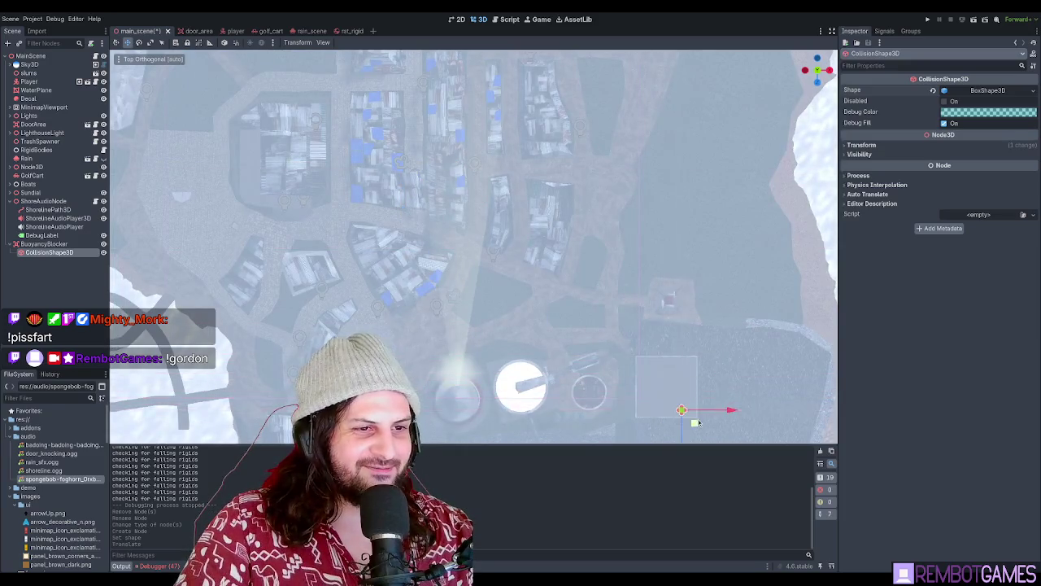
pyautogui.scroll(-4, 659, 358)
pyautogui.scroll(5, 659, 358)
pyautogui.moveTo(606, 234); pyautogui.dragTo(569, 291)
pyautogui.scroll(5, 591, 349)
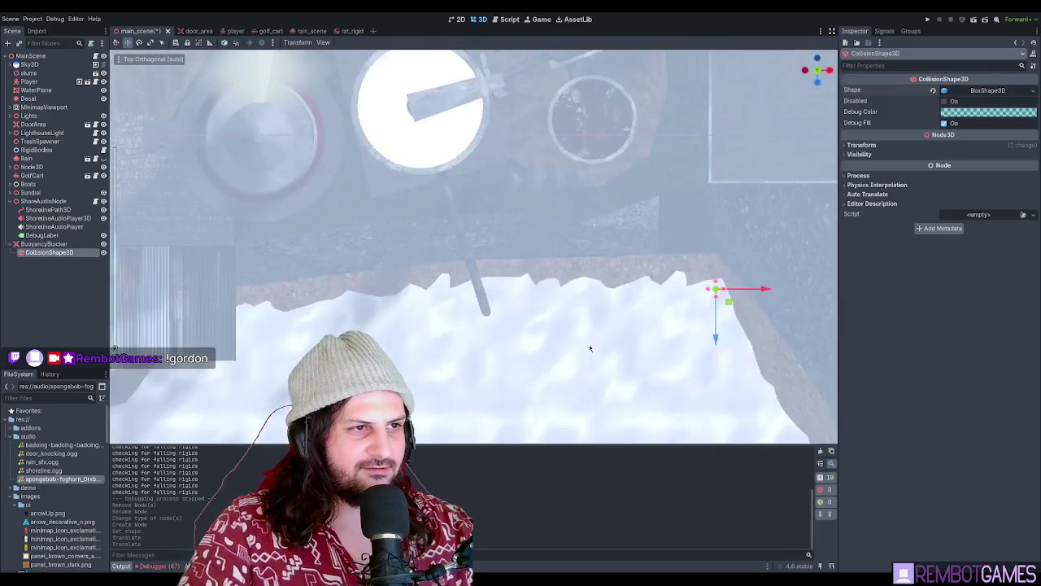
pyautogui.moveTo(645, 337)
pyautogui.mouseDown()
pyautogui.moveTo(509, 314)
pyautogui.moveTo(521, 333)
pyautogui.moveTo(440, 332)
pyautogui.moveTo(460, 362)
pyautogui.moveTo(462, 342)
pyautogui.moveTo(626, 336)
pyautogui.moveTo(519, 329)
pyautogui.moveTo(559, 361)
pyautogui.moveTo(547, 376)
pyautogui.mouseUp()
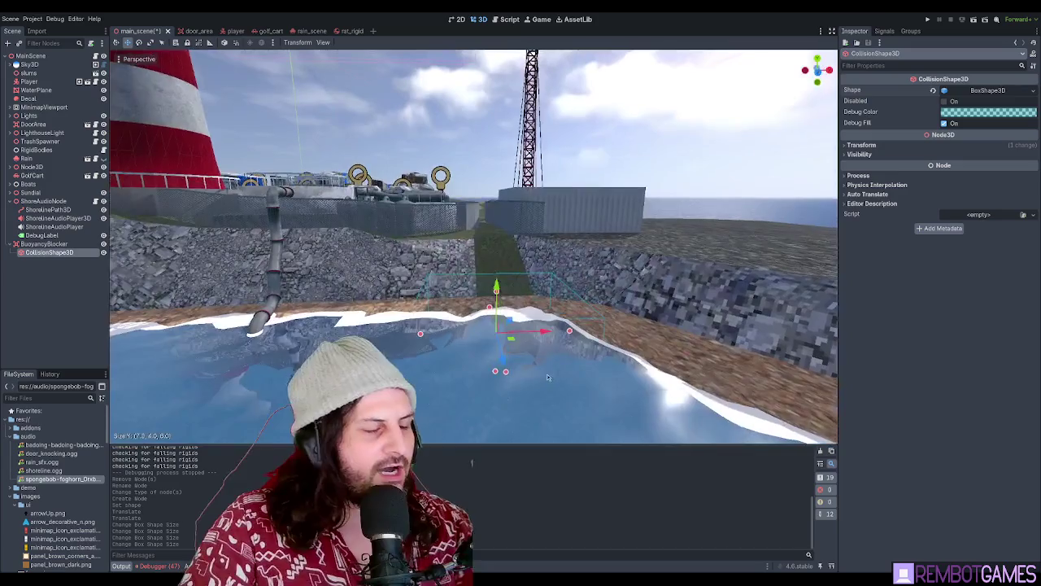
pyautogui.click(166, 338)
pyautogui.click(516, 282)
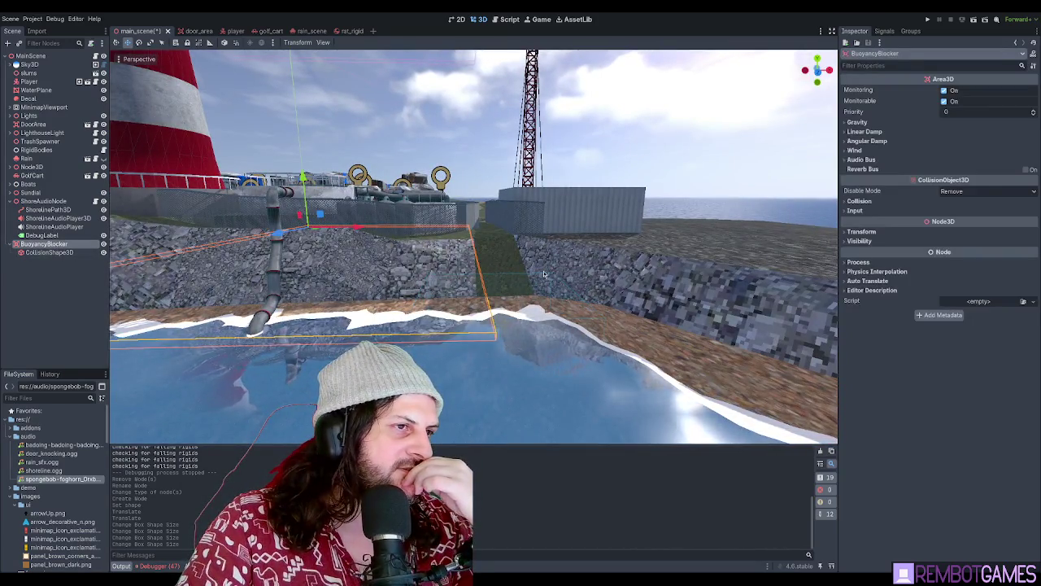
pyautogui.click(545, 274)
pyautogui.moveTo(544, 274)
pyautogui.mouseDown()
pyautogui.moveTo(652, 294)
pyautogui.moveTo(667, 272)
pyautogui.moveTo(526, 276)
pyautogui.moveTo(568, 286)
pyautogui.moveTo(665, 245)
pyautogui.moveTo(535, 215)
pyautogui.moveTo(634, 199)
pyautogui.mouseUp()
pyautogui.click(56, 242)
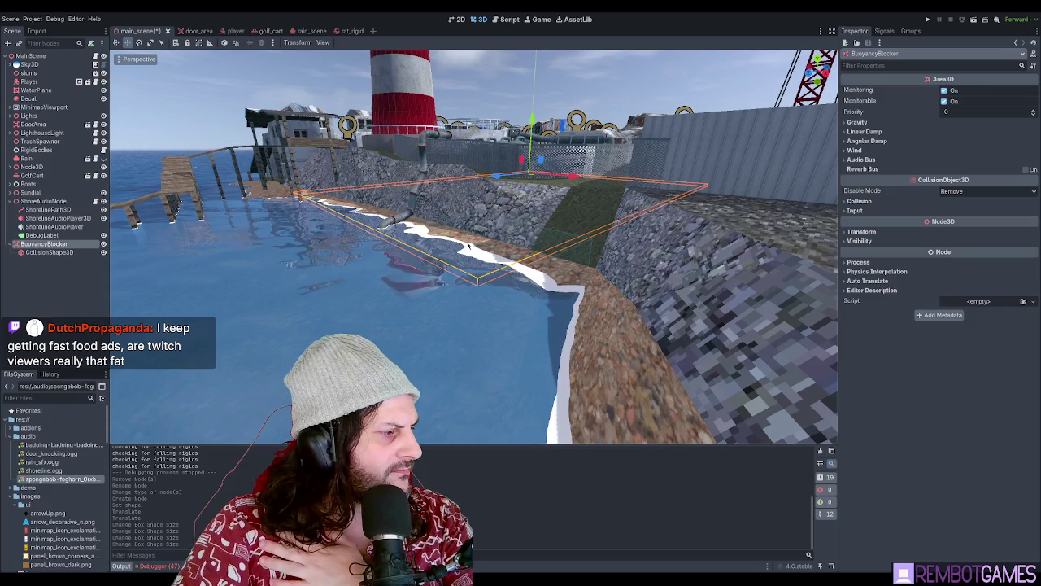
pyautogui.moveTo(270, 330); pyautogui.dragTo(407, 285)
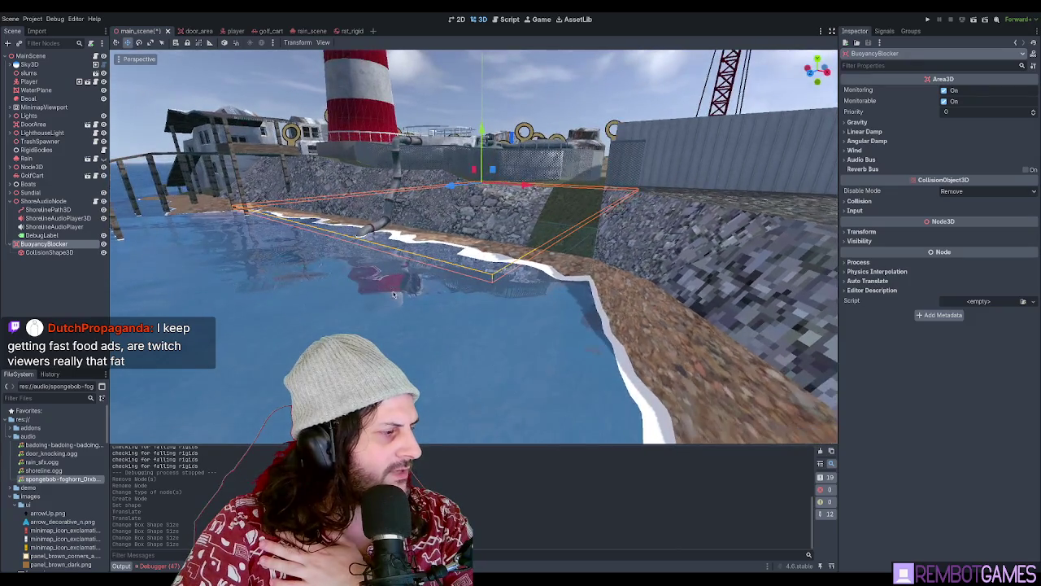
pyautogui.click(28, 72)
pyautogui.moveTo(444, 220)
pyautogui.mouseDown()
pyautogui.moveTo(750, 102)
pyautogui.moveTo(574, 115)
pyautogui.mouseUp()
pyautogui.click(751, 103)
pyautogui.scroll(-10, 574, 114)
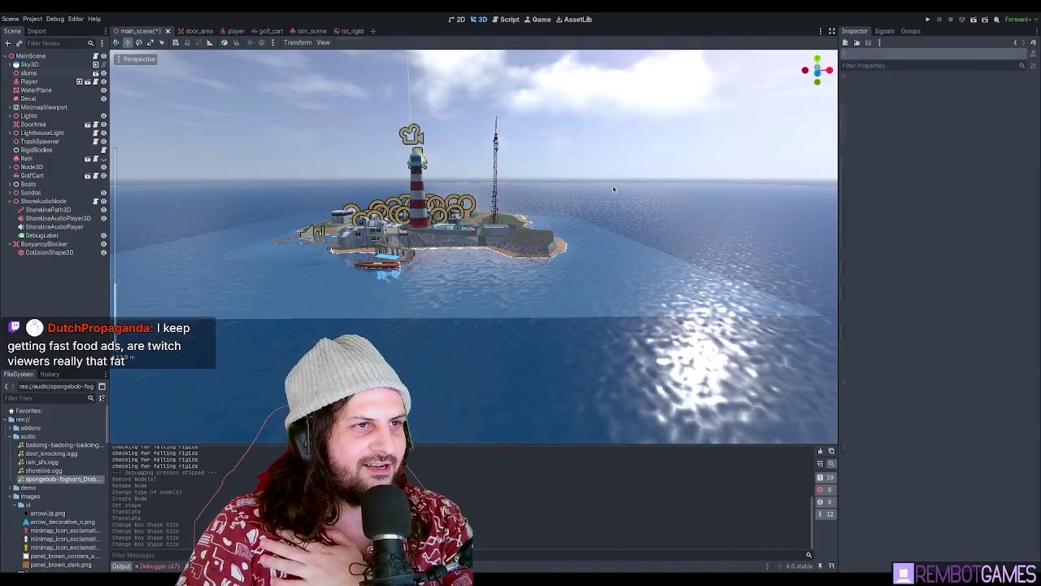
# Inspect the blocker's collision box against the shore wall and water from a low angle
pyautogui.click(612, 185)
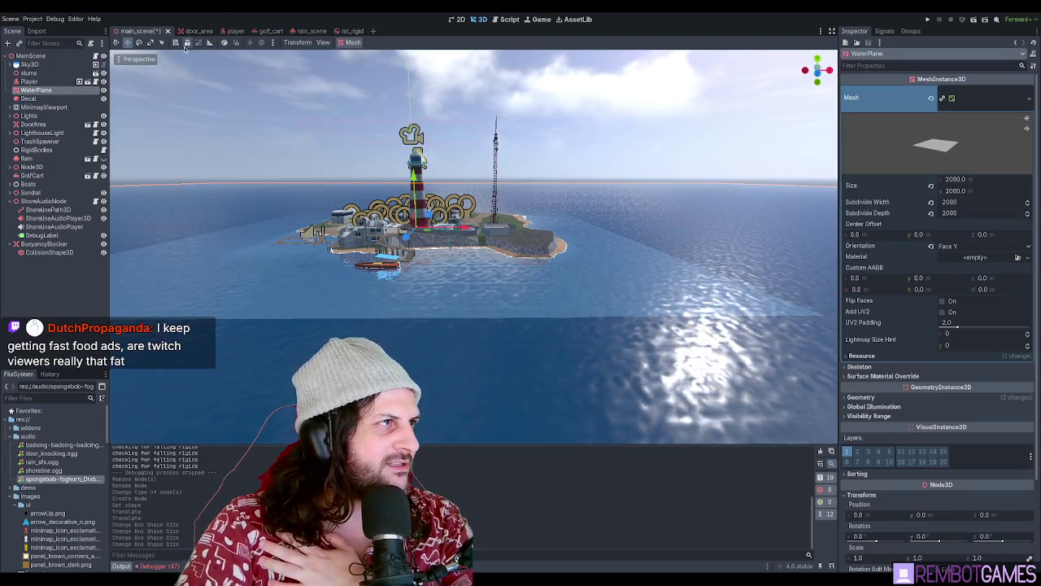
pyautogui.scroll(10, 503, 232)
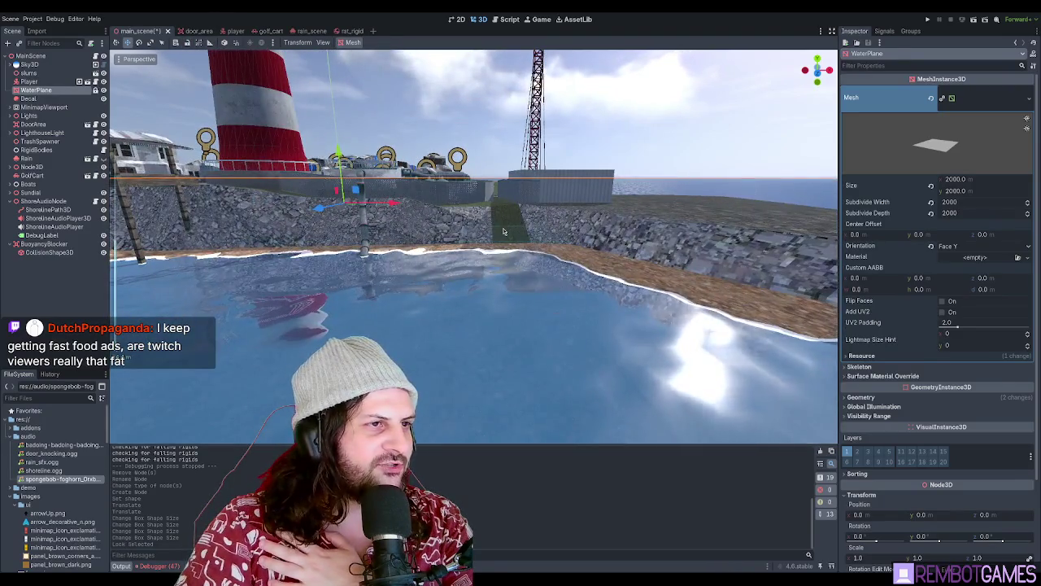
pyautogui.click(504, 232)
pyautogui.scroll(5, 512, 244)
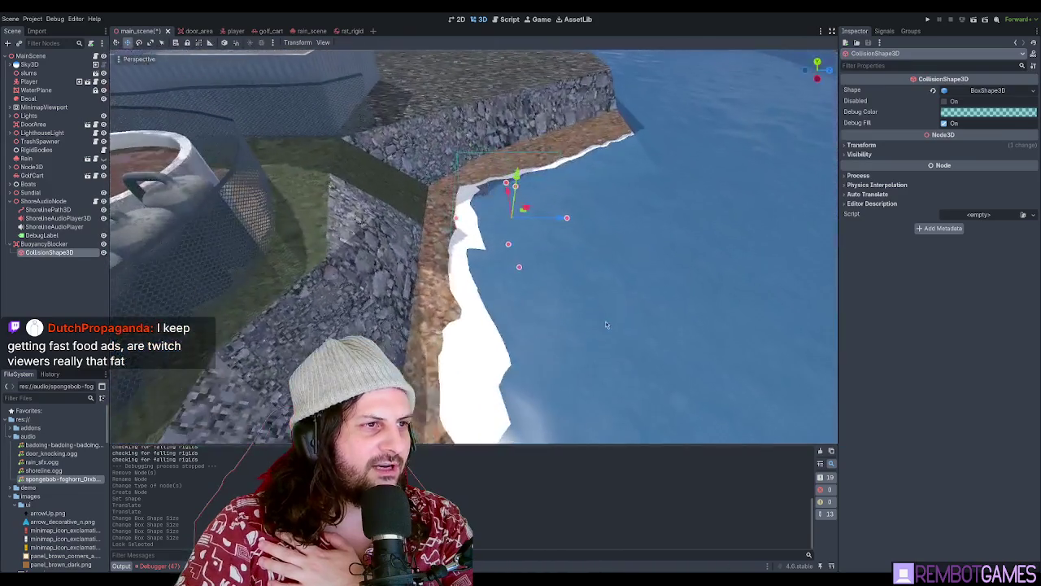
pyautogui.moveTo(605, 325)
pyautogui.mouseDown()
pyautogui.moveTo(557, 209)
pyautogui.moveTo(552, 242)
pyautogui.moveTo(709, 255)
pyautogui.moveTo(740, 270)
pyautogui.moveTo(563, 283)
pyautogui.moveTo(650, 283)
pyautogui.mouseUp()
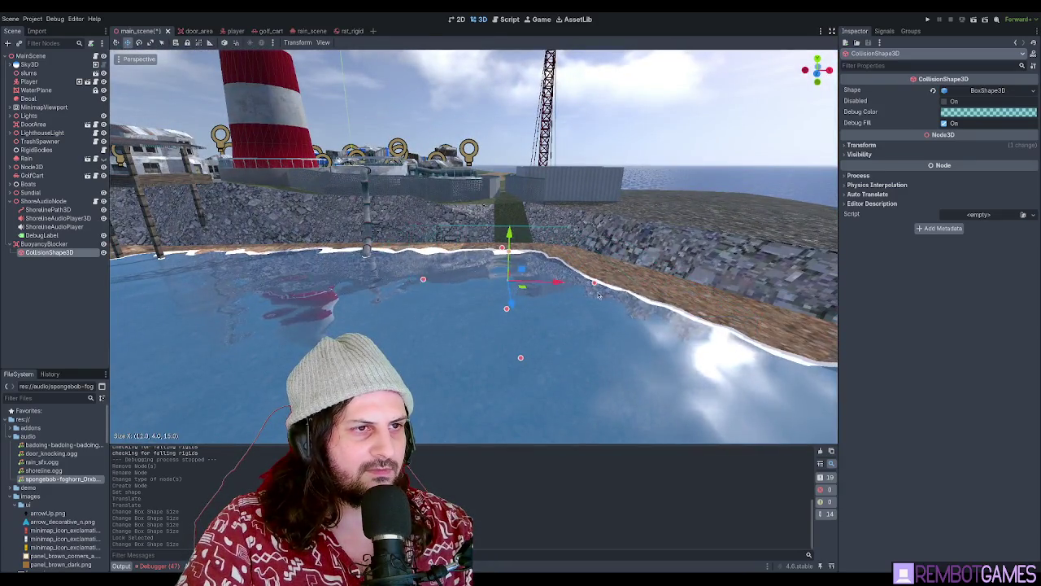
pyautogui.scroll(5, 523, 299)
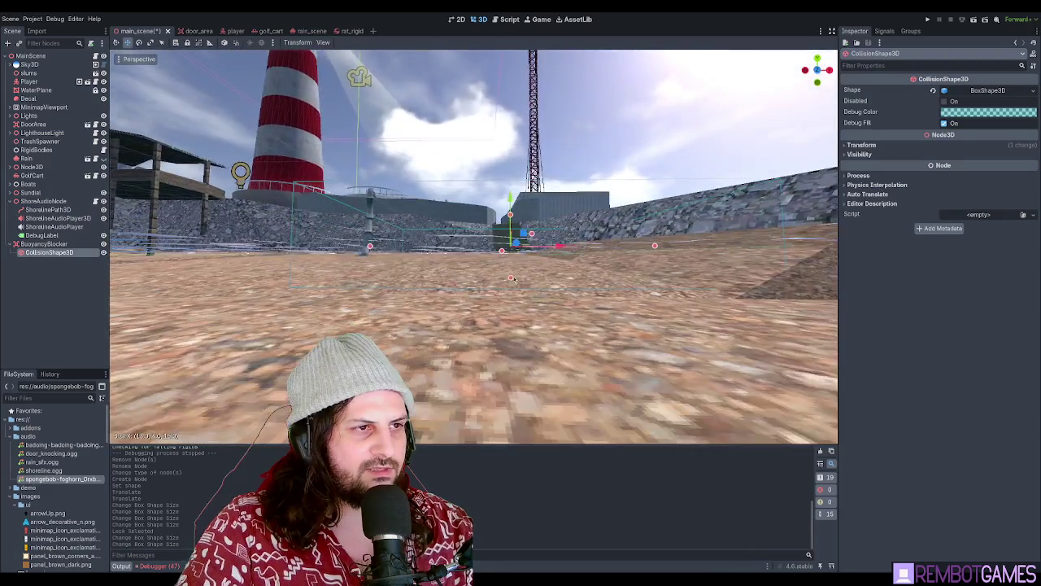
pyautogui.moveTo(510, 307)
pyautogui.mouseDown()
pyautogui.moveTo(603, 327)
pyautogui.moveTo(505, 265)
pyautogui.mouseUp()
# Attach a new script, buoyancy_blocker.gd, to the BuoyancyBlocker area
pyautogui.click(45, 244)
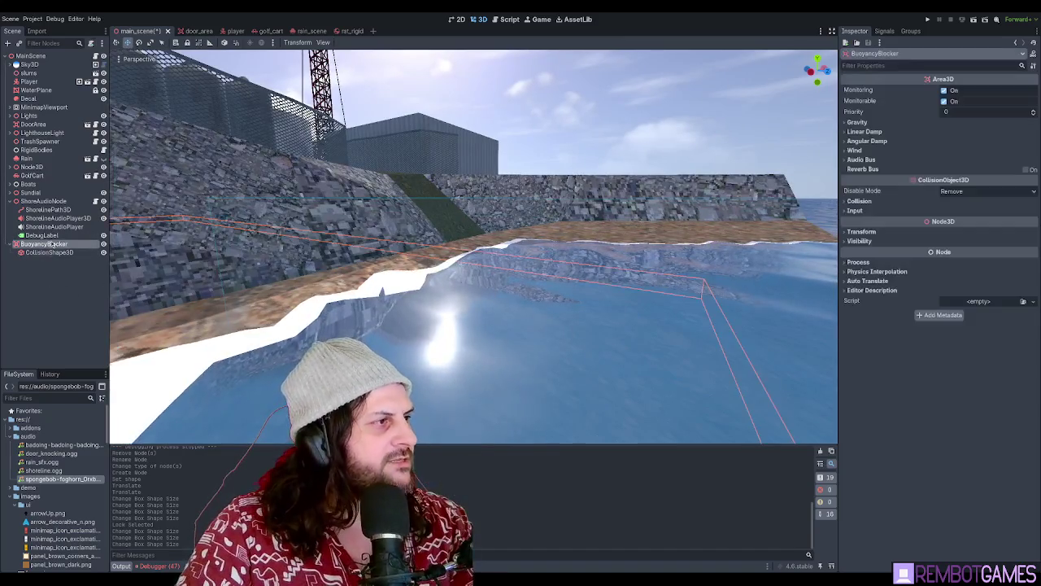
pyautogui.click(69, 251)
pyautogui.click(61, 244)
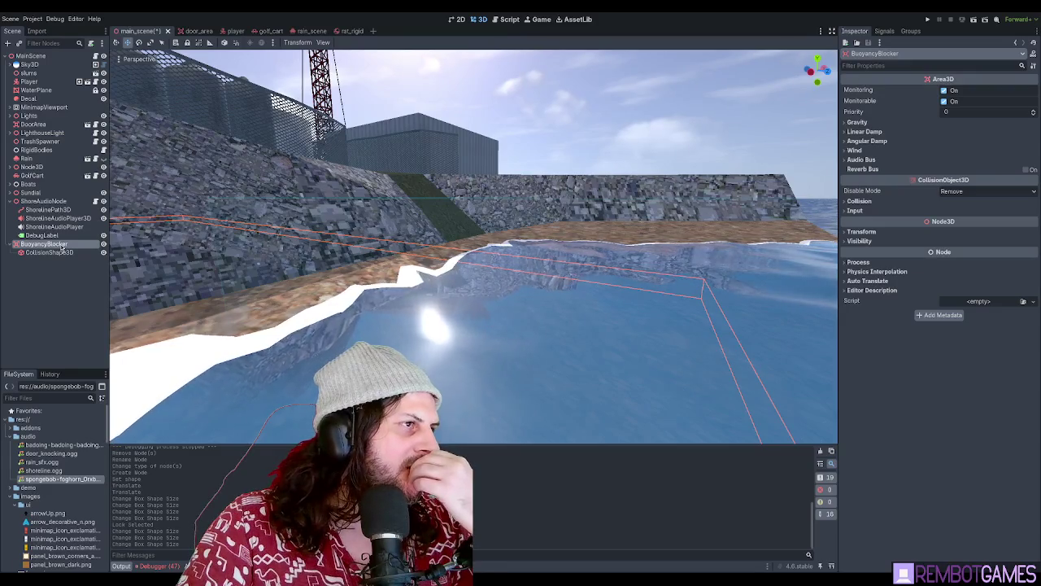
pyautogui.click(51, 252)
pyautogui.click(45, 244)
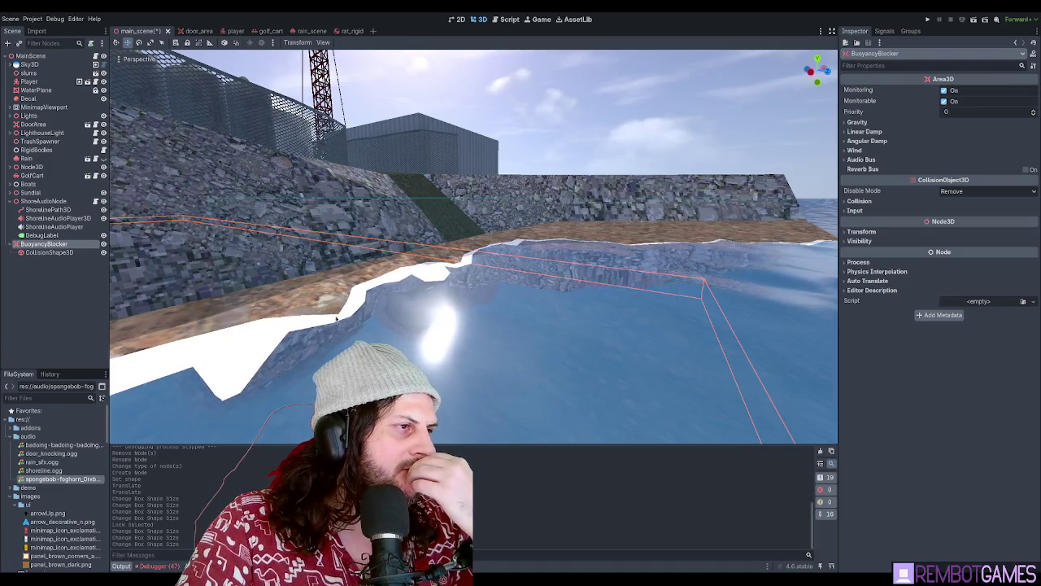
pyautogui.click(480, 350)
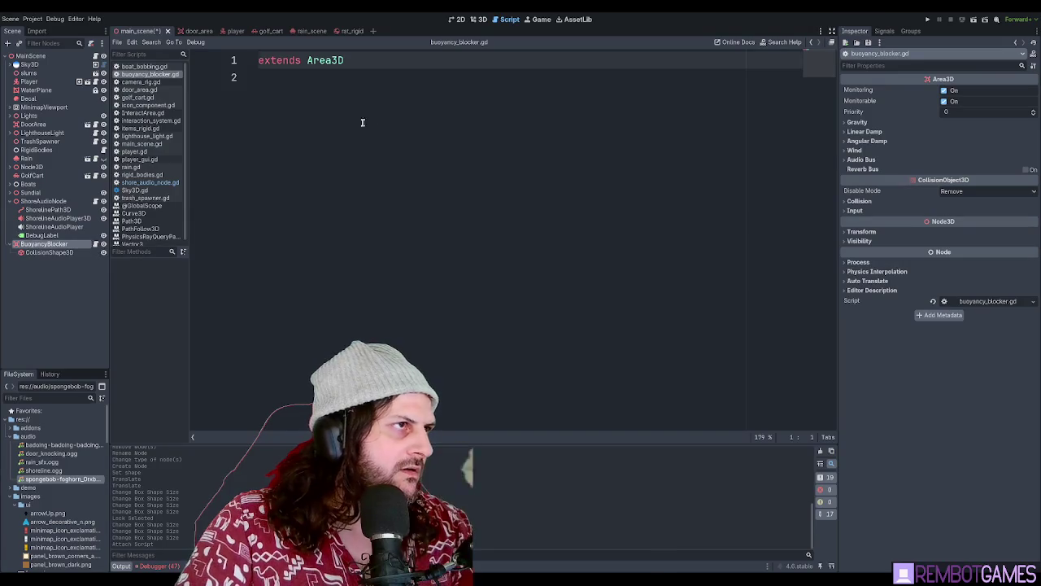
# Type 'class_name BuoyancyBlockerArea' on line 2 of the blocker script
pyautogui.click(367, 121)
pyautogui.write('class_')
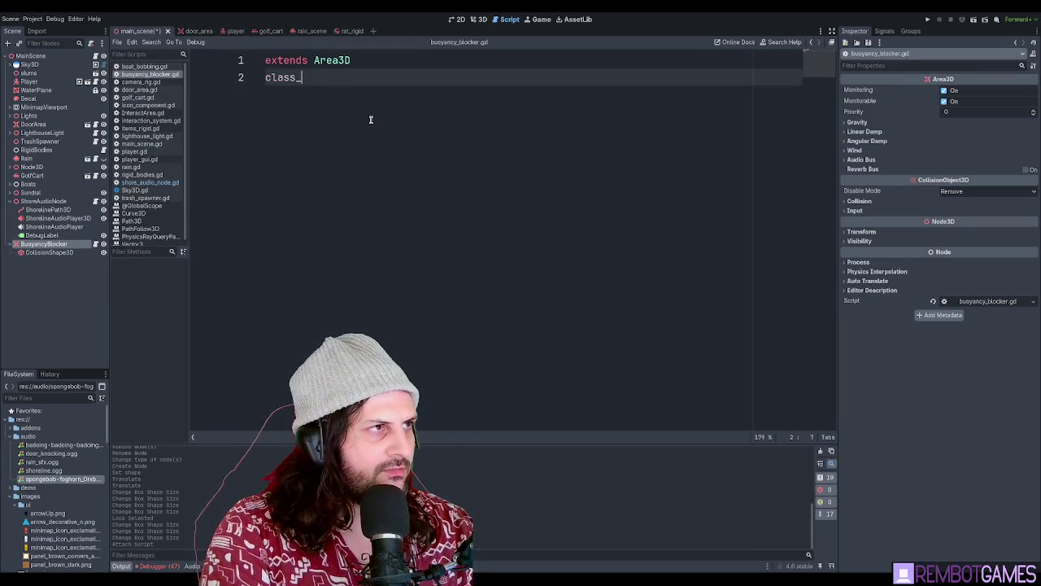
pyautogui.write('name Buopy')
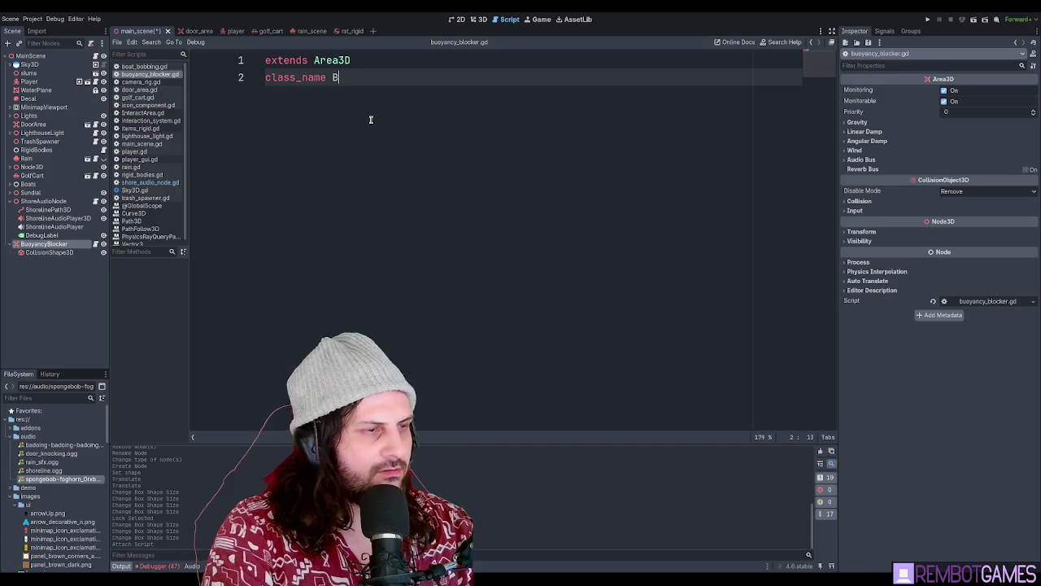
pyautogui.press('BackSpace')
pyautogui.press('BackSpace')
pyautogui.write('yancy')
pyautogui.press('BackSpace')
pyautogui.write('Blocker')
pyautogui.doubleClick(419, 78)
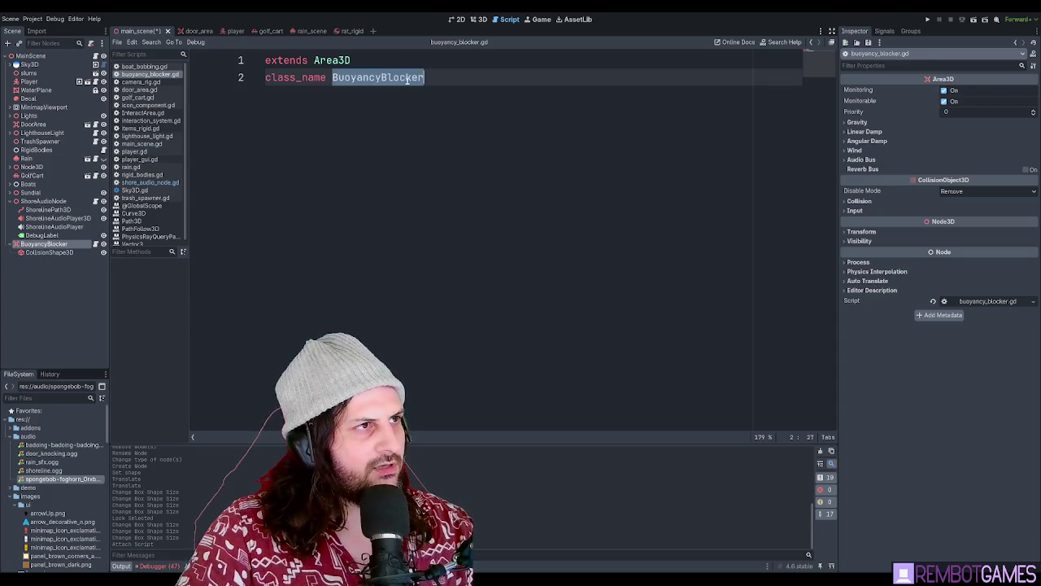
pyautogui.click(509, 76)
pyautogui.write('Ar')
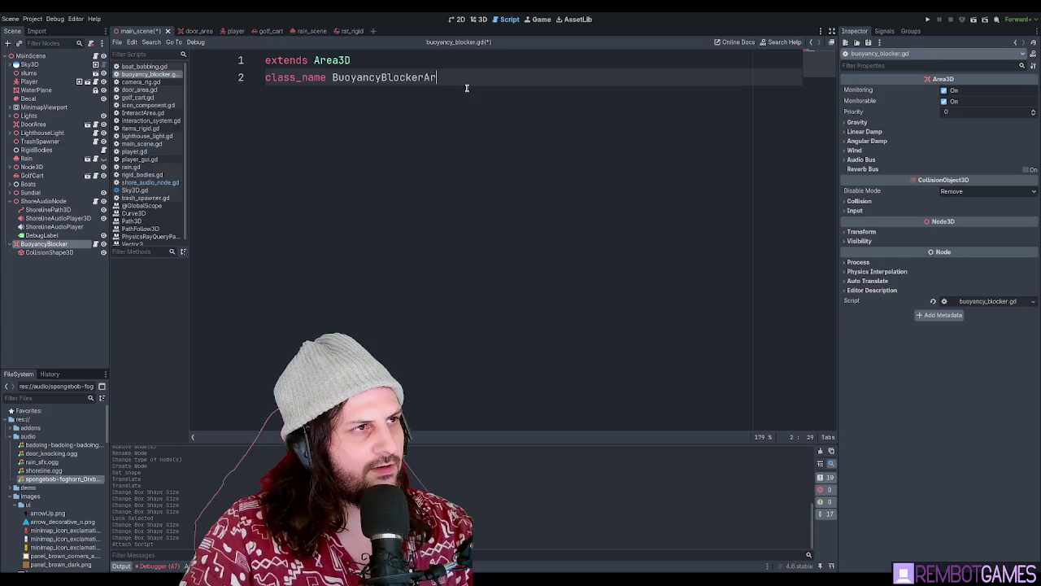
pyautogui.press('Return')
pyautogui.press('BackSpace')
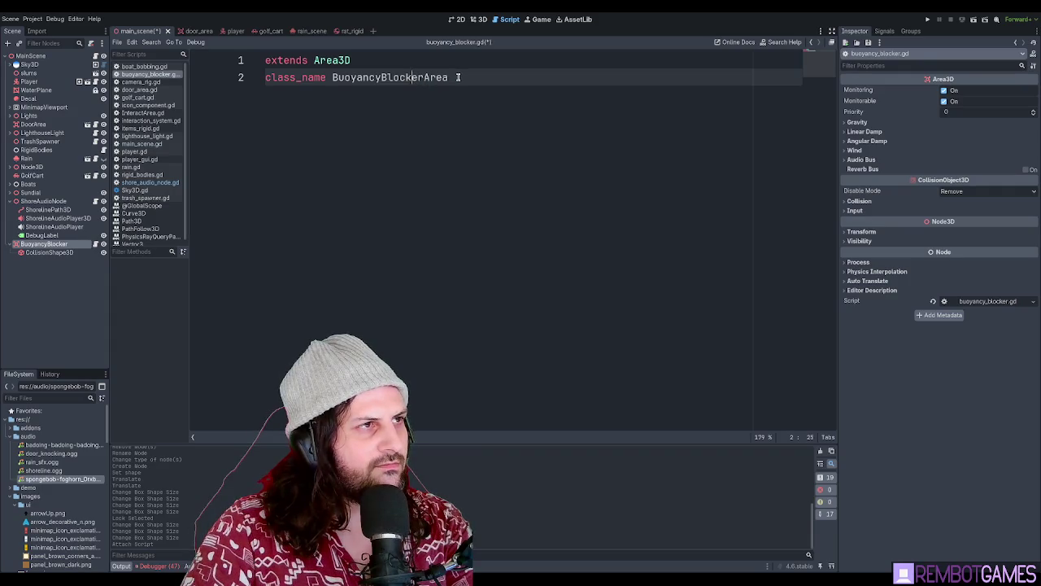
# Check the class name, add an empty third line, and save the script
pyautogui.doubleClick(426, 78)
pyautogui.click(470, 77)
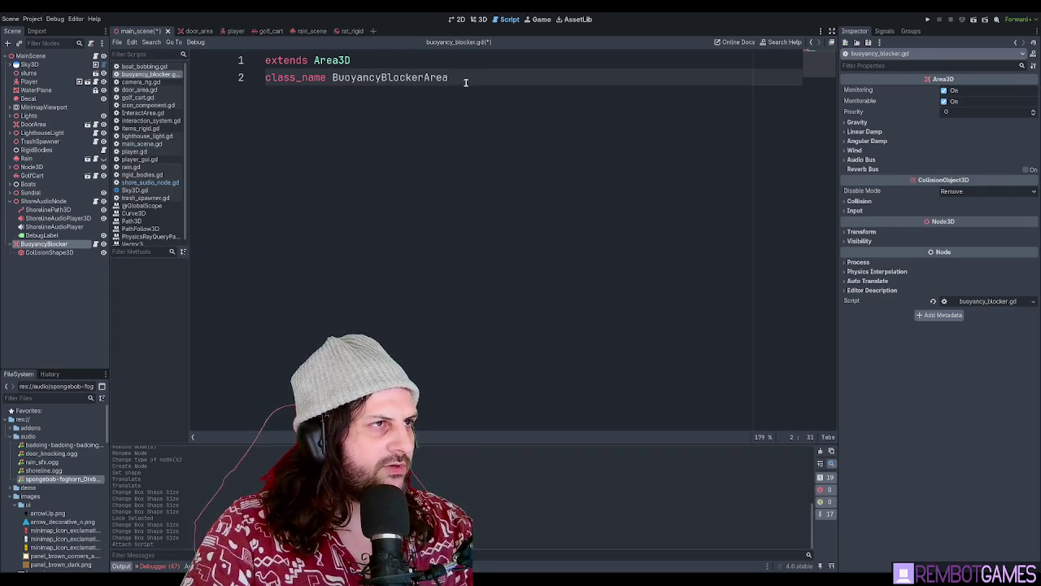
pyautogui.doubleClick(420, 77)
pyautogui.hotkey('ctrl', 'c')
pyautogui.click(494, 82)
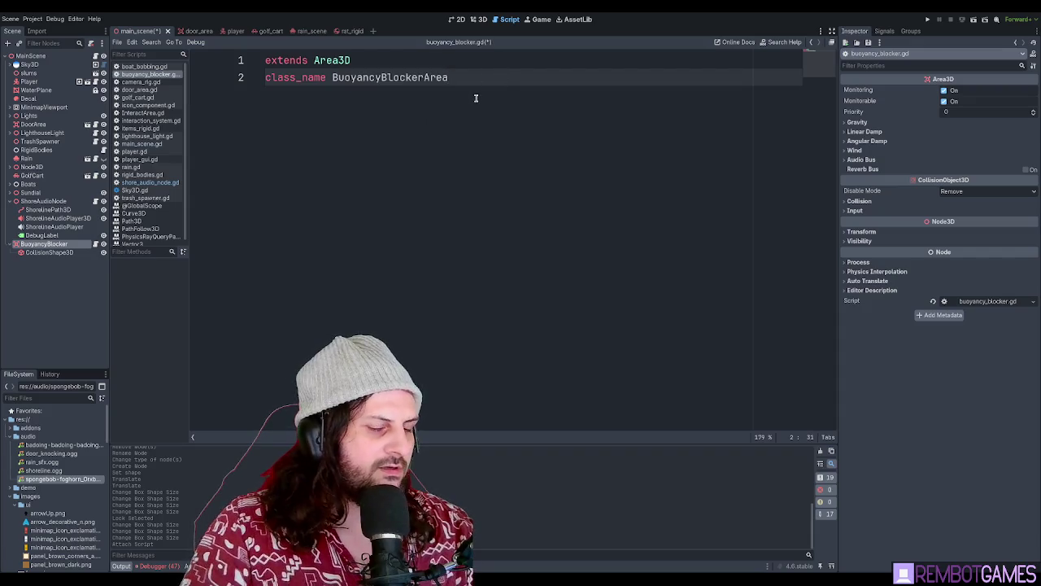
pyautogui.press('Return')
pyautogui.hotkey('ctrl', 's')
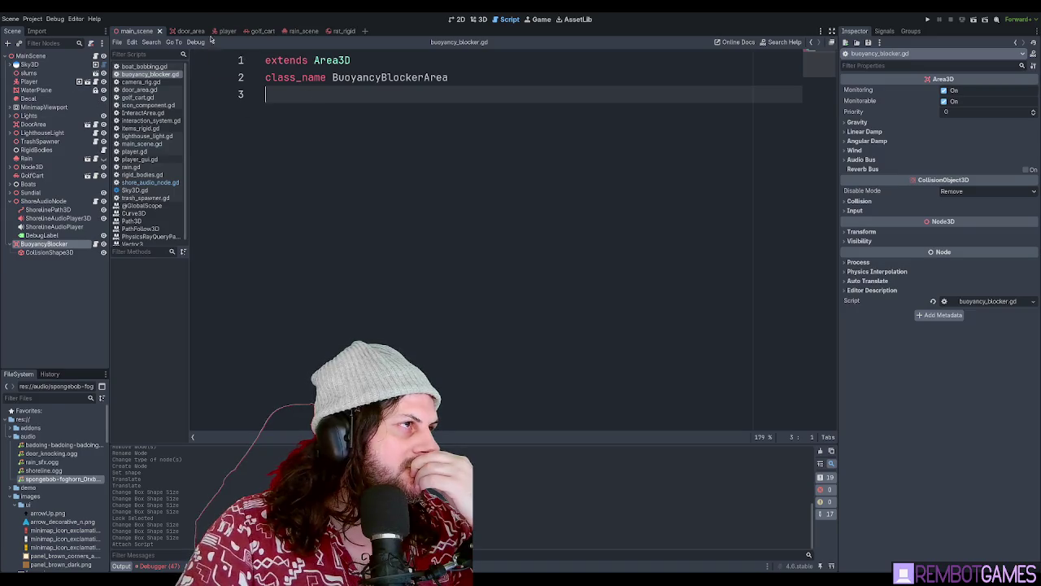
# Switch to player.gd and place the caret after the #buoyancy comment
pyautogui.click(223, 31)
pyautogui.scroll(-8, 396, 213)
pyautogui.click(396, 179)
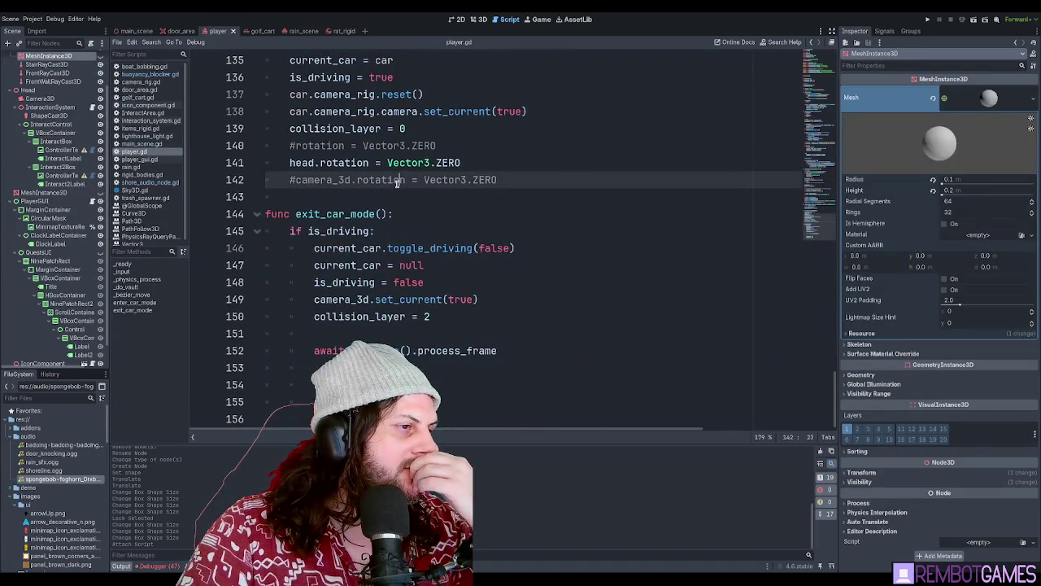
pyautogui.scroll(8, 397, 184)
pyautogui.scroll(18, 396, 183)
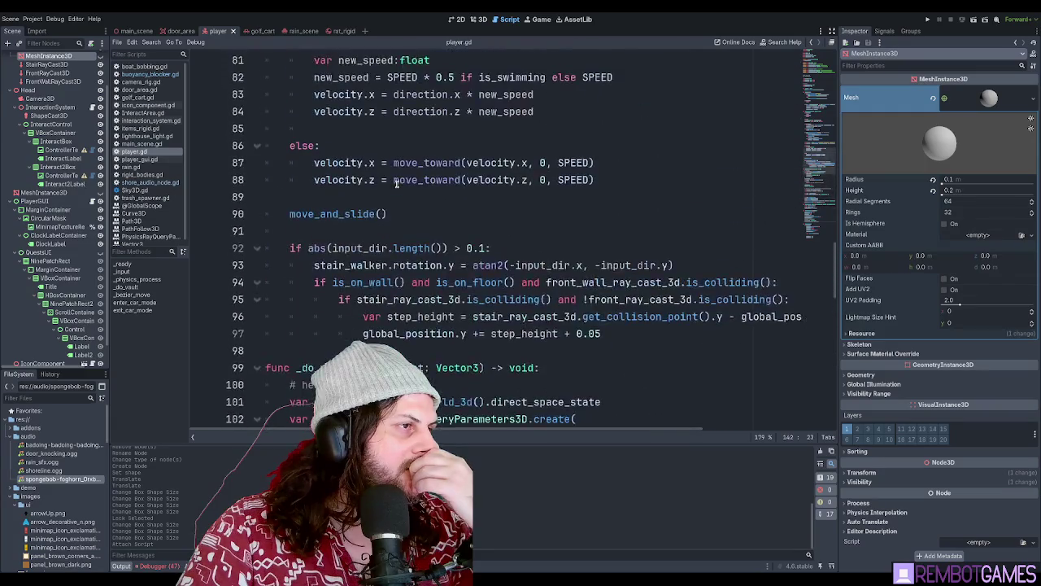
pyautogui.scroll(6, 396, 182)
pyautogui.scroll(-6, 397, 182)
pyautogui.click(355, 162)
pyautogui.click(360, 130)
pyautogui.click(610, 163)
# Add a _do_buoyancy call under the #buoyancy comment and look up uses of depth
pyautogui.click(448, 132)
pyautogui.press('Return')
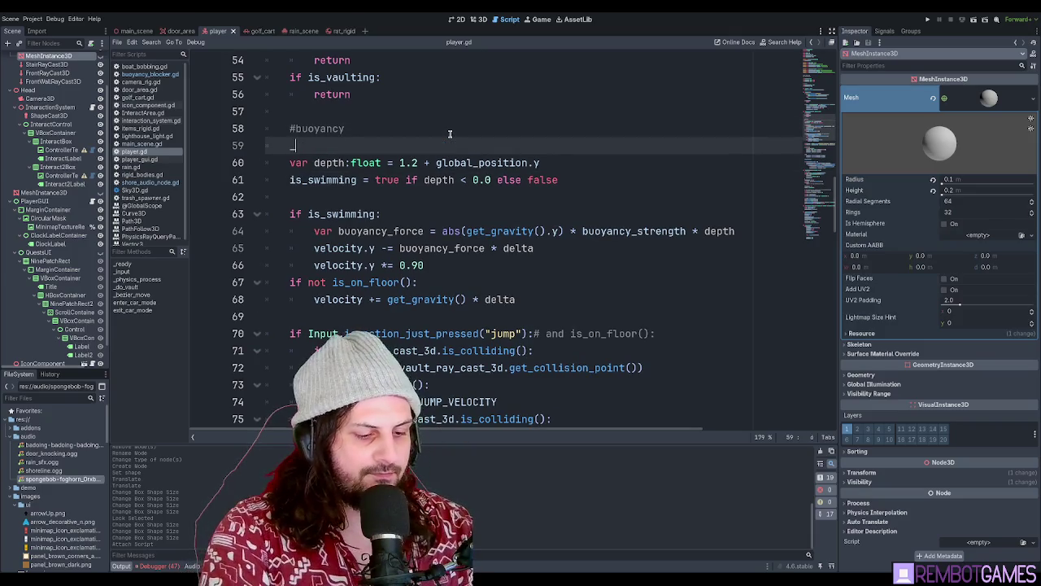
pyautogui.write('do_')
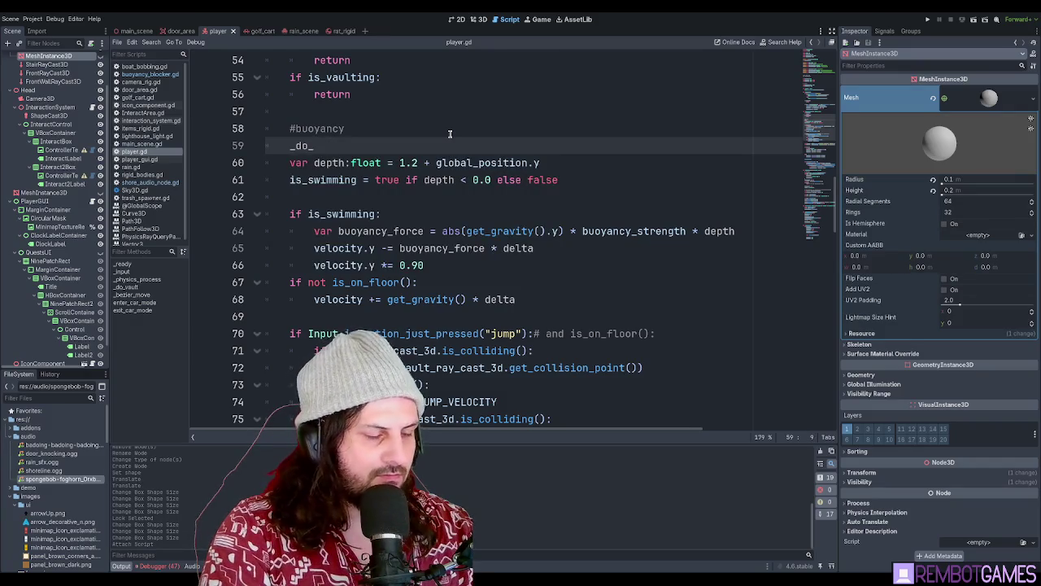
pyautogui.write('_byuoy')
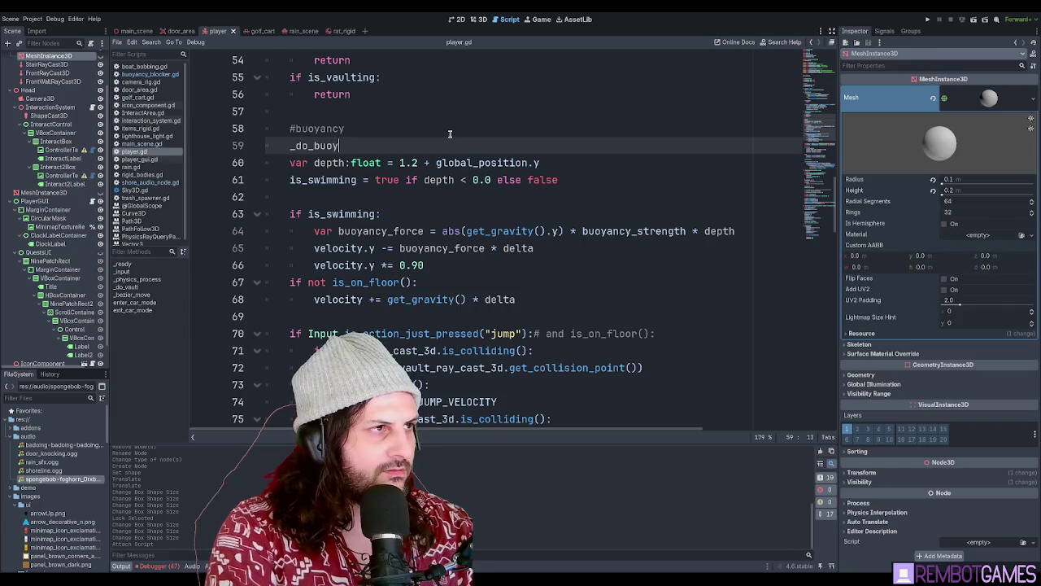
pyautogui.press('Down')
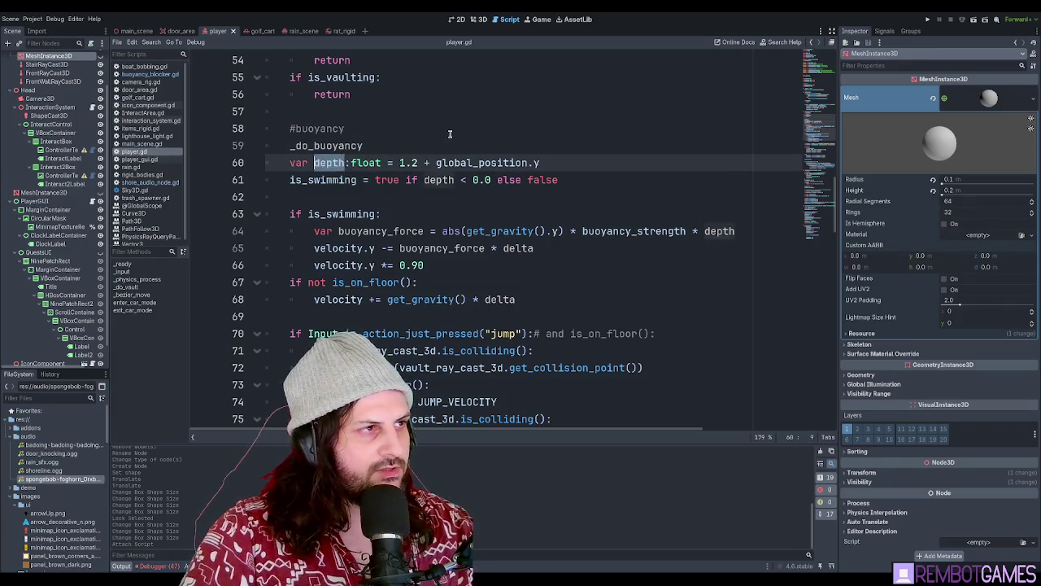
pyautogui.hotkey('ctrl', 'f')
pyautogui.press('Return')
pyautogui.press('Return')
pyautogui.press('Return')
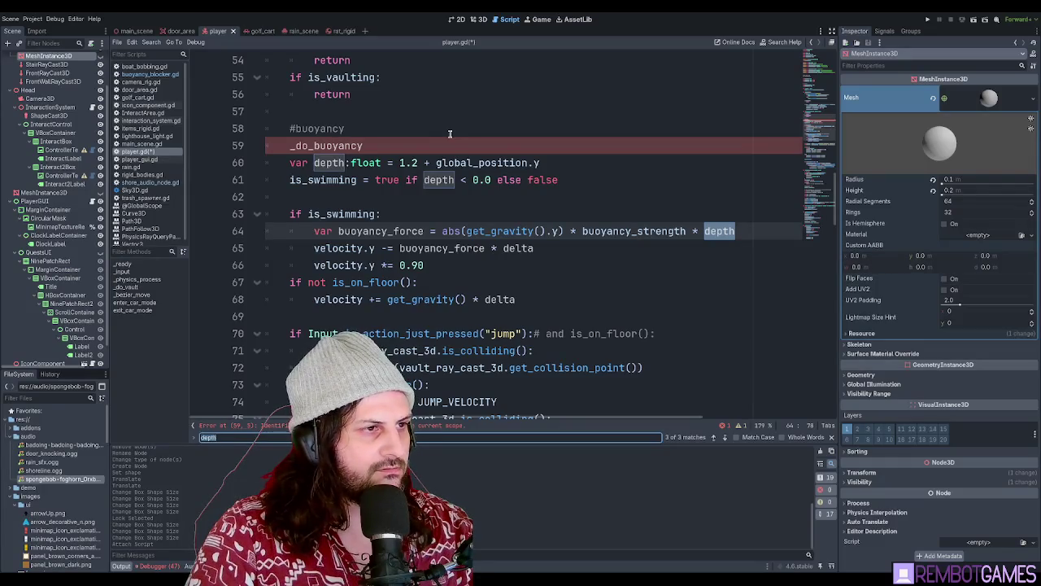
pyautogui.press('Escape')
# Insert a BuoyancyBlockerArea line below the call and cut buoyancy lines 60–67 from _physics_process
pyautogui.click(460, 264)
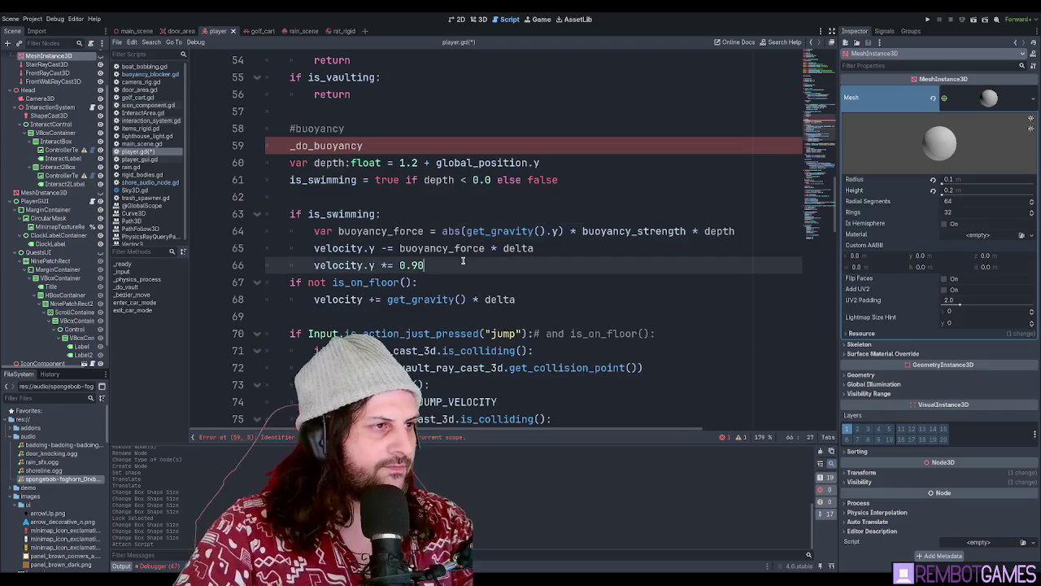
pyautogui.press('Return')
pyautogui.click(374, 144)
pyautogui.write('()')
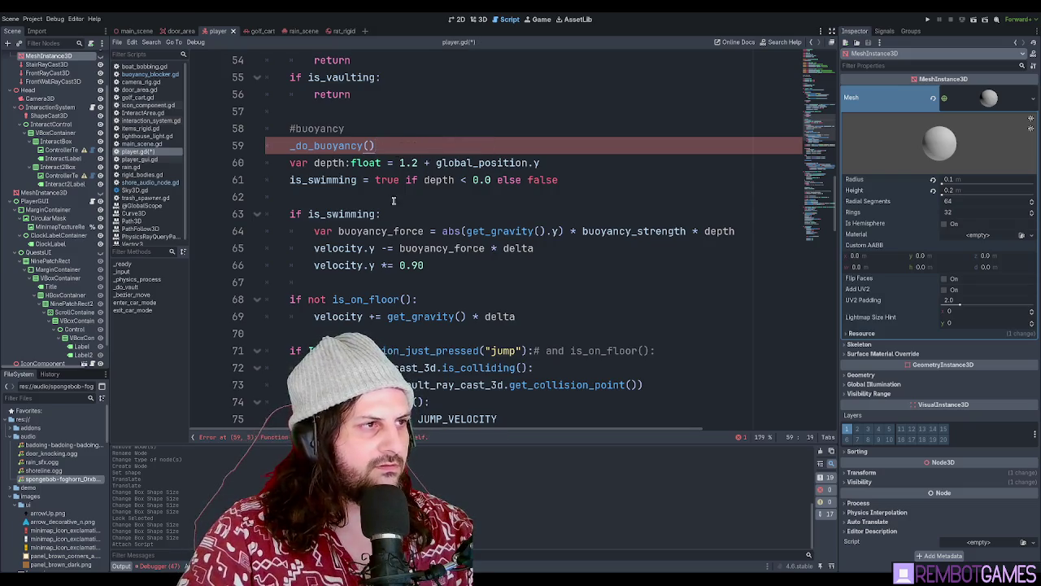
pyautogui.press('Return')
pyautogui.hotkey('ctrl', 'v')
pyautogui.moveTo(459, 281); pyautogui.dragTo(195, 166)
pyautogui.hotkey('ctrl', 'c')
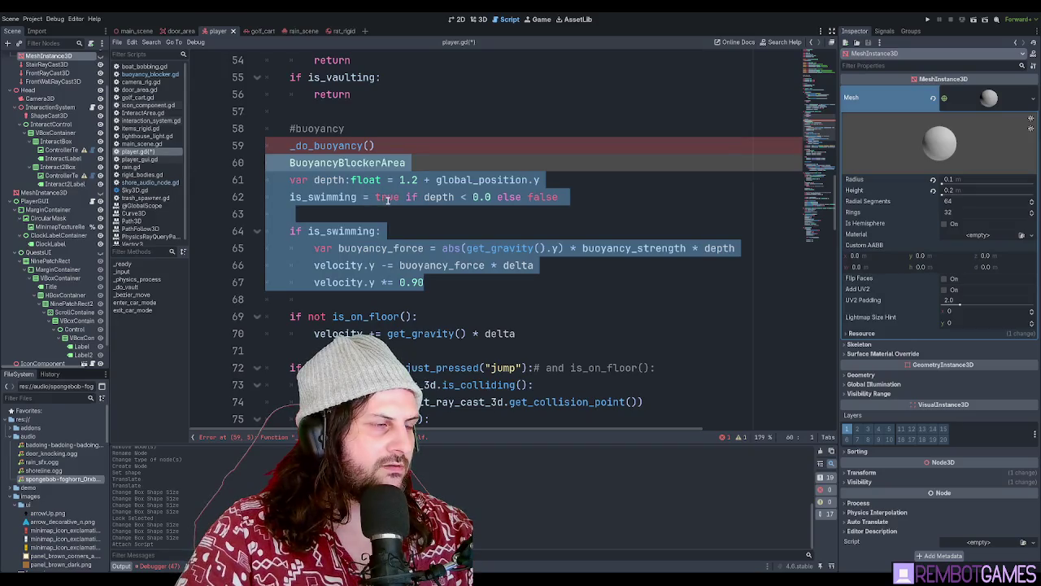
pyautogui.press('BackSpace')
# Duplicate the call into a func _do_buoyancy() at the script's end and paste the code inside
pyautogui.click(323, 146)
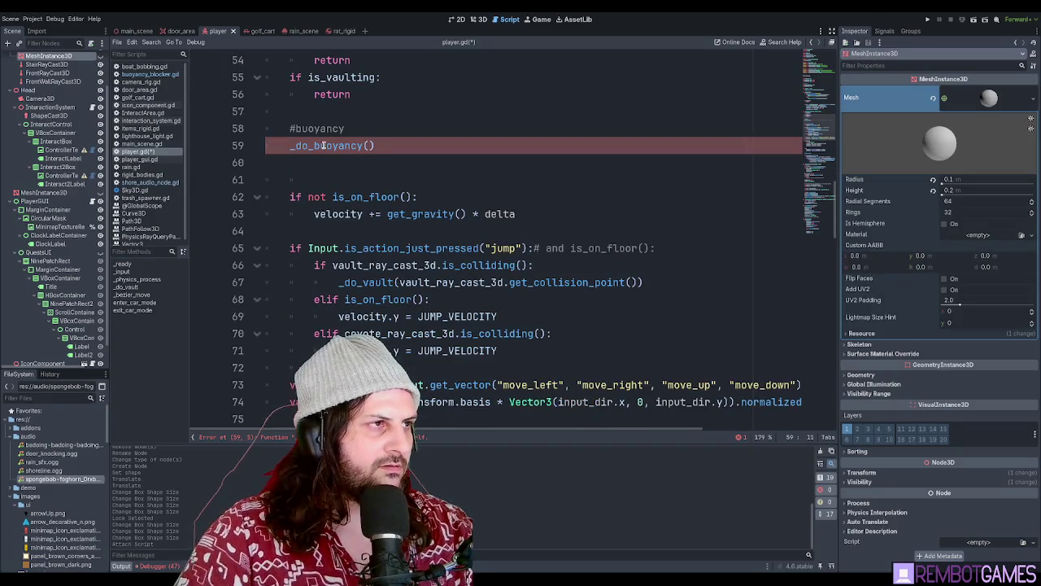
pyautogui.hotkey('ctrl', 'shift', 'd')
pyautogui.hotkey('alt', 'Down')
pyautogui.hotkey('alt', 'Down')
pyautogui.hotkey('alt', 'Down')
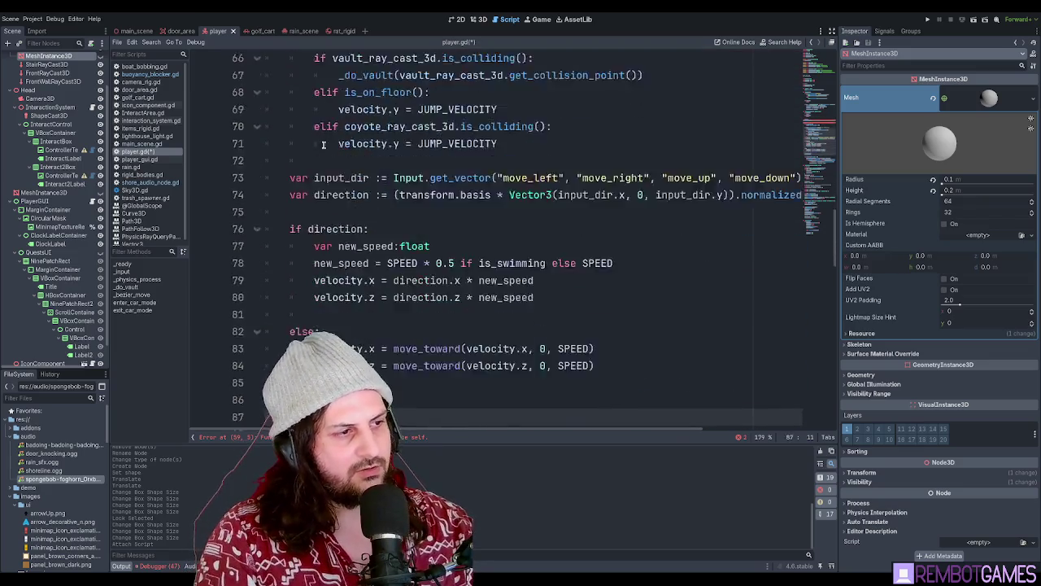
pyautogui.hotkey('alt', 'Down')
pyautogui.hotkey('alt', 'Down')
pyautogui.hotkey('alt', 'Down')
pyautogui.hotkey('alt', 'Down')
pyautogui.hotkey('alt', 'Down')
pyautogui.hotkey('alt', 'Down')
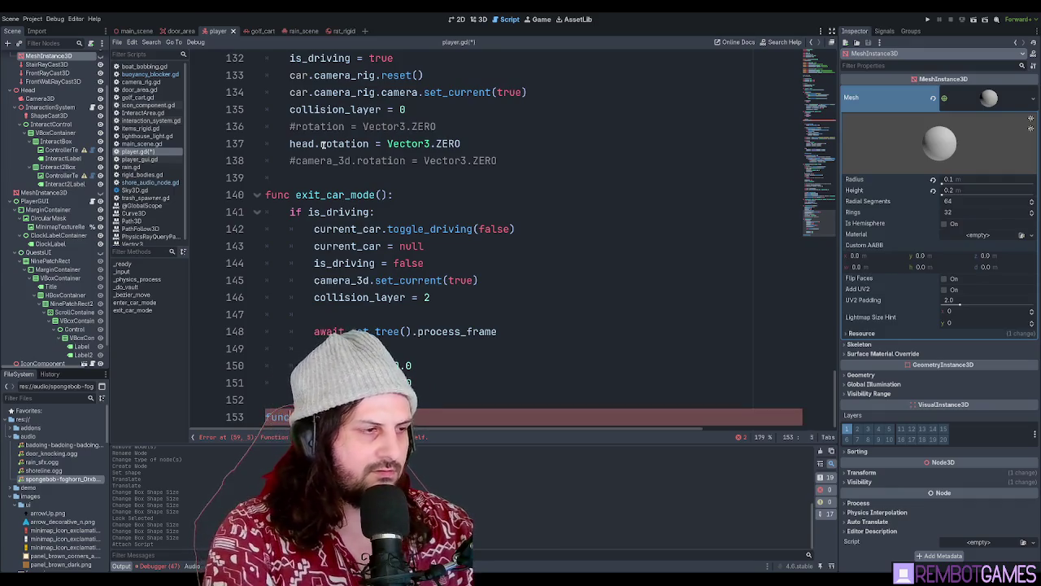
pyautogui.press('Return')
pyautogui.press('Return')
pyautogui.press('Return')
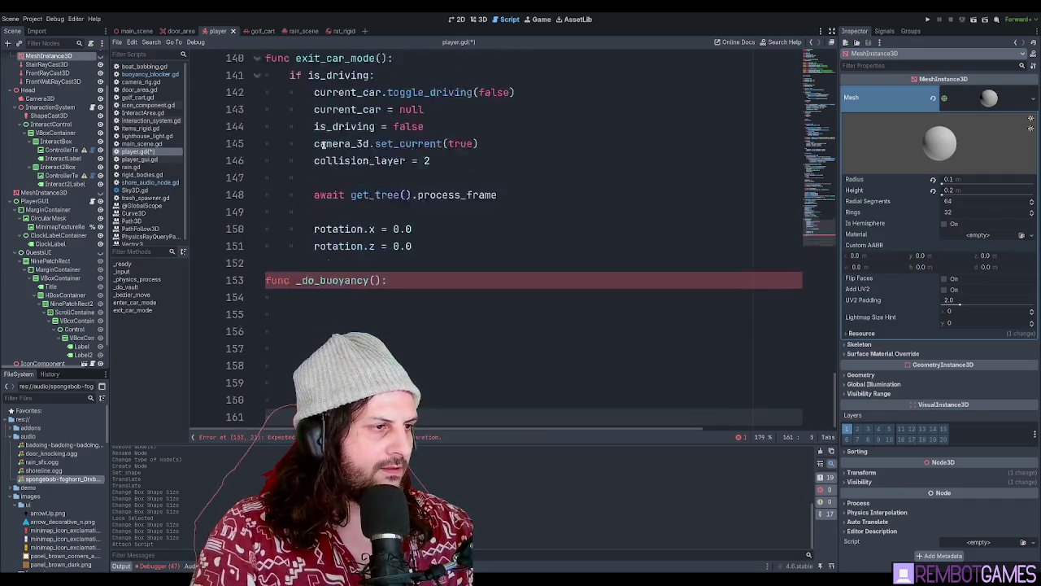
pyautogui.click(337, 161)
pyautogui.hotkey('ctrl', 'v')
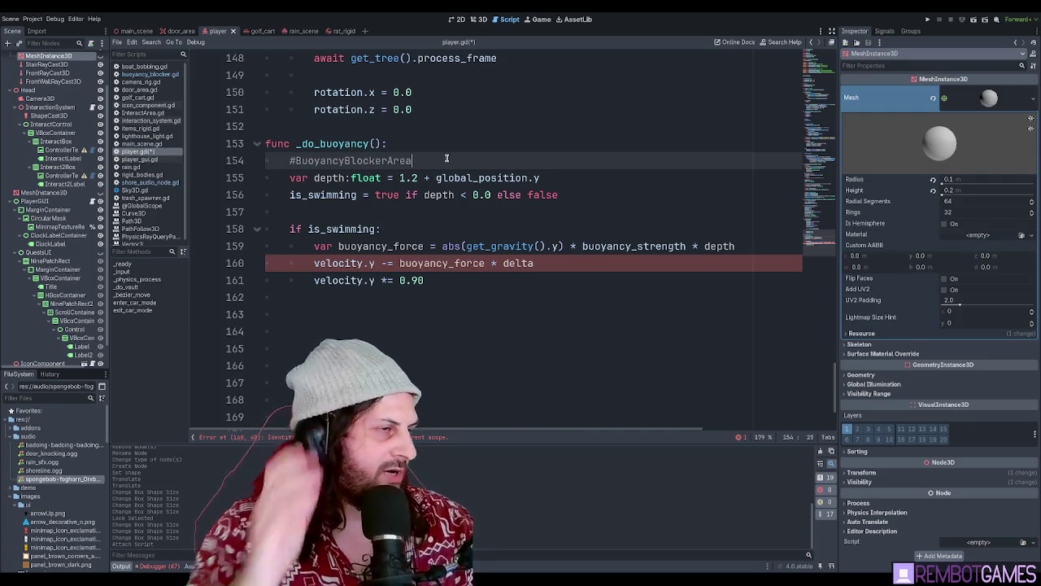
# Give func _do_buoyancy a delta:float parameter
pyautogui.doubleClick(518, 263)
pyautogui.click(375, 143)
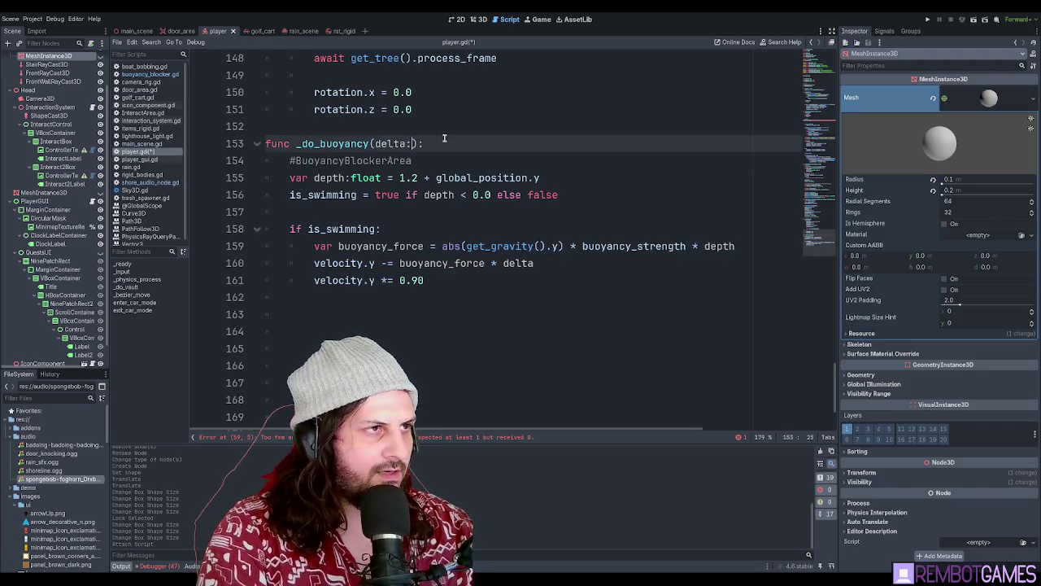
pyautogui.write('float')
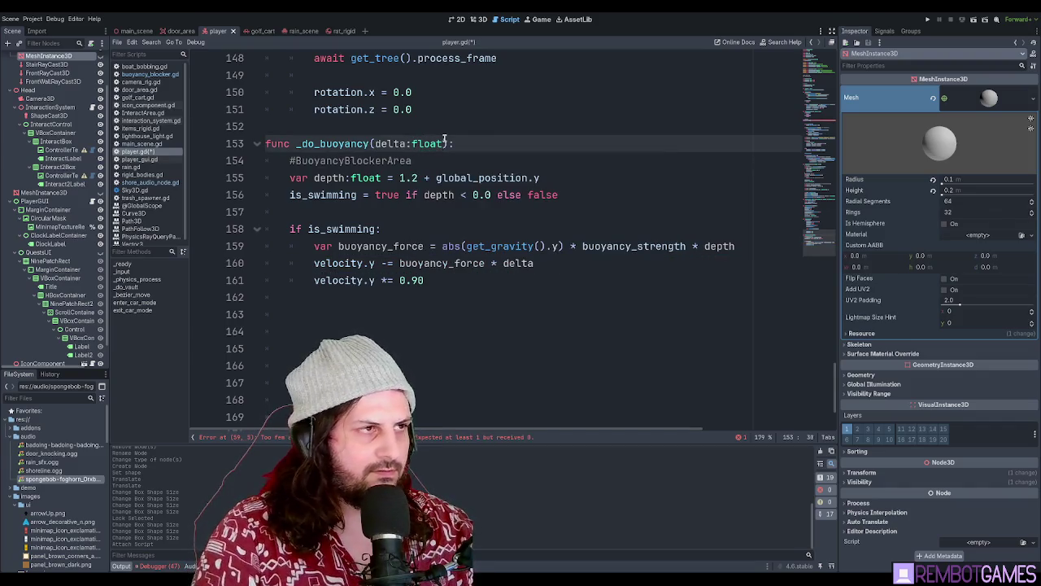
pyautogui.doubleClick(317, 144)
# Change the line 59 call to _do_buoyancy(delta) and remove the extra blank line below it
pyautogui.press('Escape')
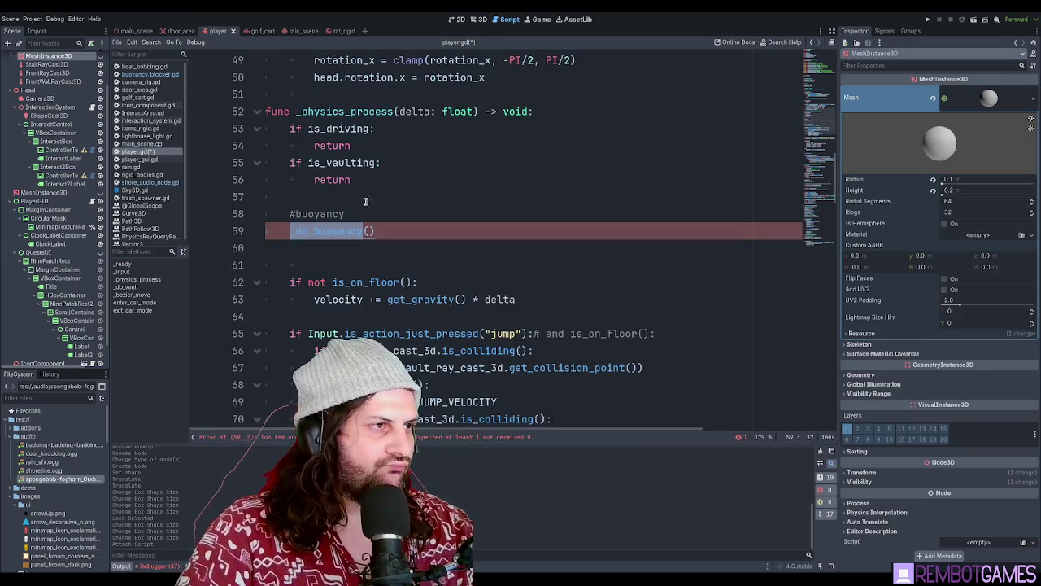
pyautogui.click(368, 231)
pyautogui.write('delta')
pyautogui.scroll(-4, 455, 192)
pyautogui.scroll(5, 456, 192)
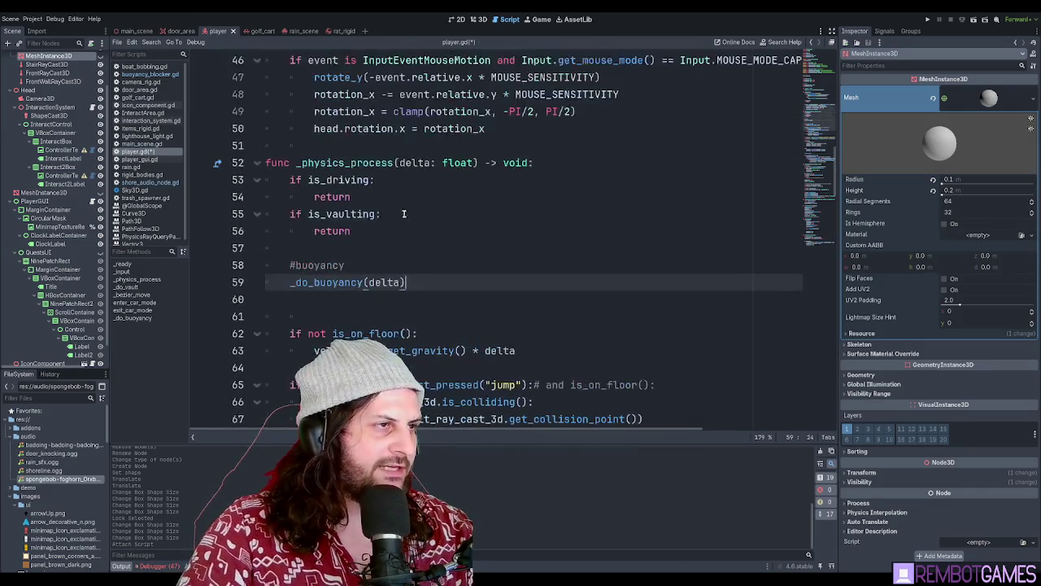
pyautogui.doubleClick(382, 282)
pyautogui.click(406, 282)
pyautogui.scroll(-2, 481, 290)
pyautogui.click(349, 197)
pyautogui.press('BackSpace')
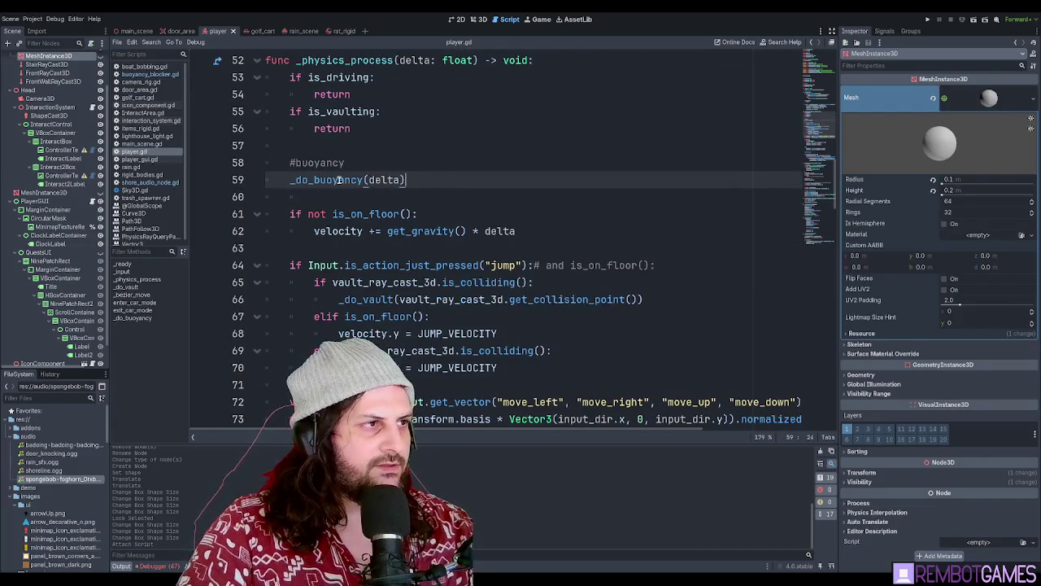
# Jump to the _do_buoyancy definition and locate the BuoyancyBlockerArea comment inside it
pyautogui.keyDown('ctrl'); pyautogui.click(353, 180); pyautogui.keyUp('ctrl')
pyautogui.scroll(-4, 425, 214)
pyautogui.scroll(4, 342, 236)
pyautogui.click(290, 248)
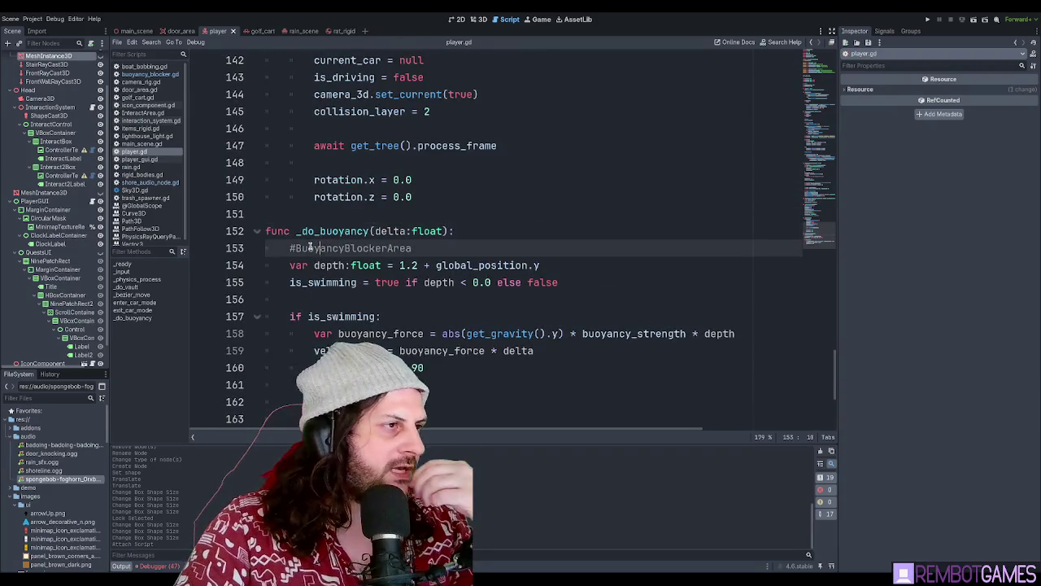
pyautogui.scroll(-3, 354, 198)
pyautogui.scroll(3, 354, 198)
# Insert a blank line below the BuoyancyBlockerArea comment, discarding the half-typed 'is_colli'
pyautogui.doubleClick(349, 146)
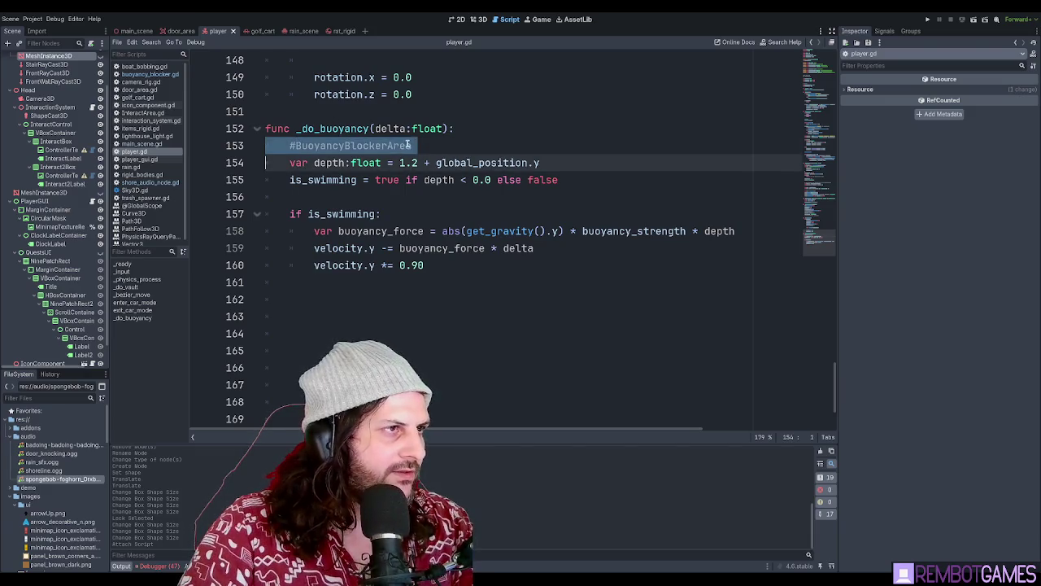
pyautogui.click(448, 146)
pyautogui.press('Return')
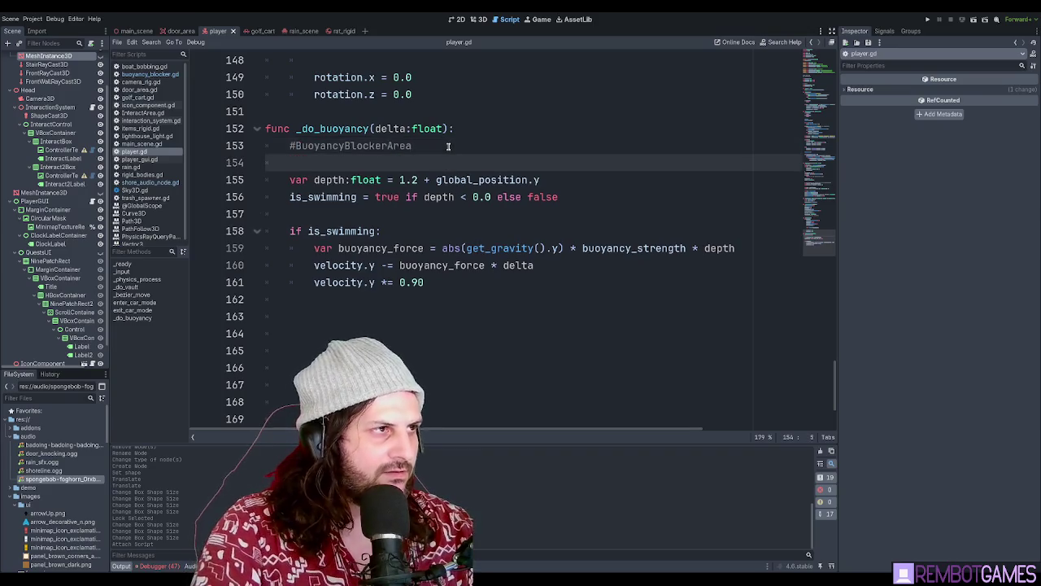
pyautogui.write('is_colli')
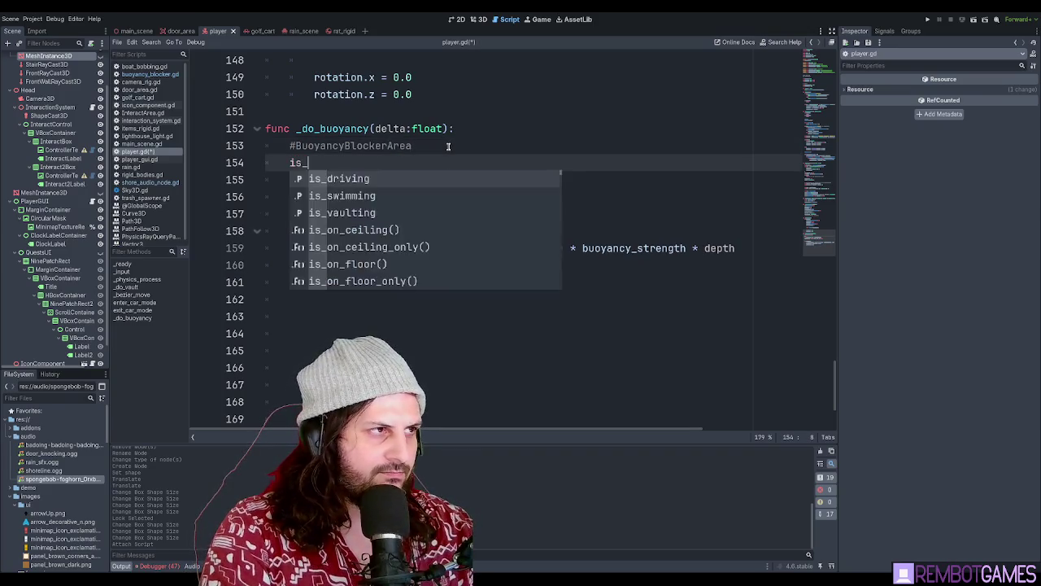
pyautogui.hotkey('shift', 'Home')
pyautogui.press('BackSpace')
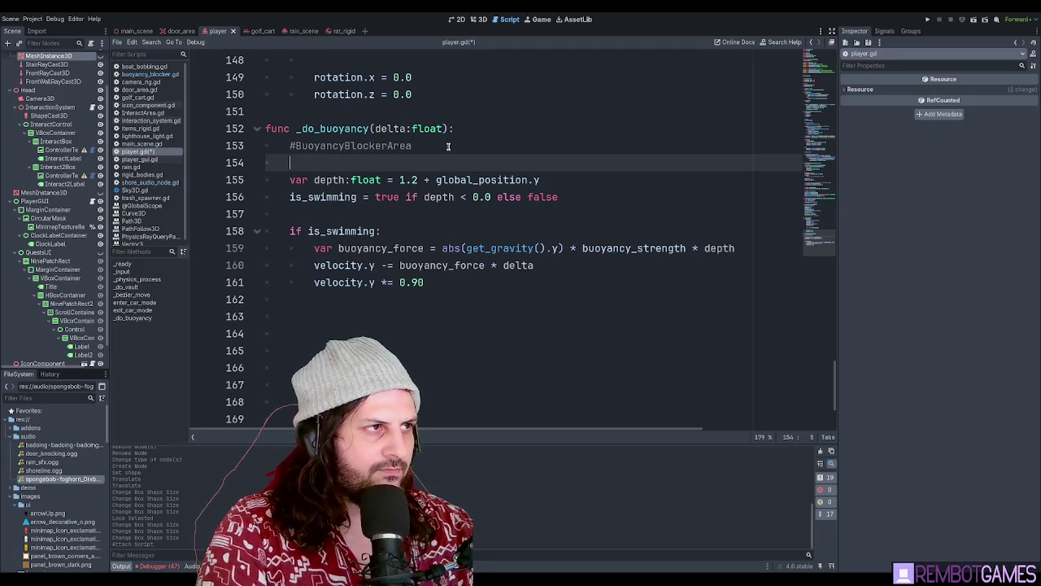
pyautogui.click(448, 146)
pyautogui.press('Down')
pyautogui.tripleClick(447, 147)
pyautogui.click(445, 163)
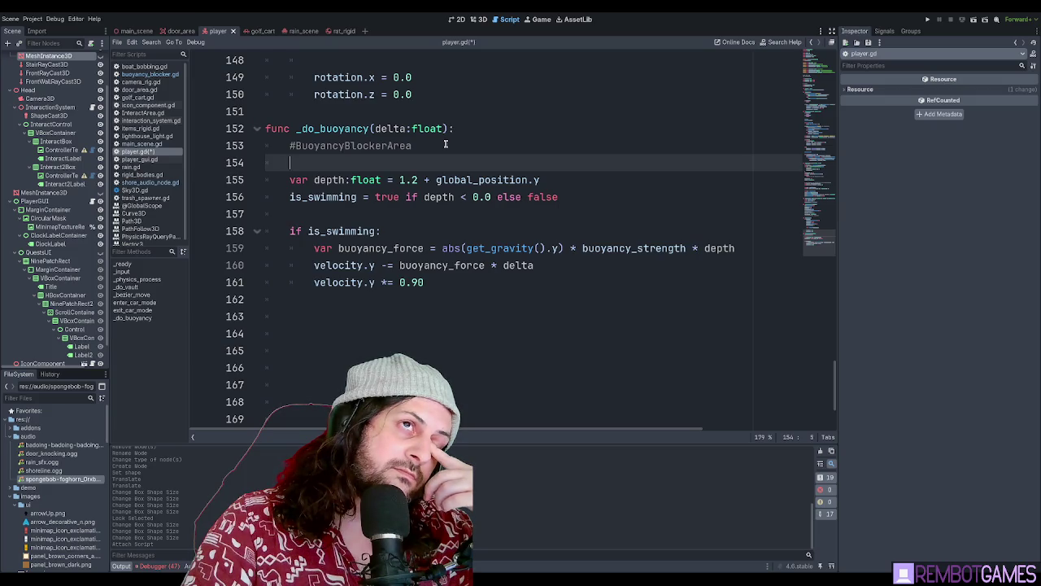
# Collapse the Head and PlayerGUI nodes, select Player, and bring up its class documentation
pyautogui.scroll(2, 59, 85)
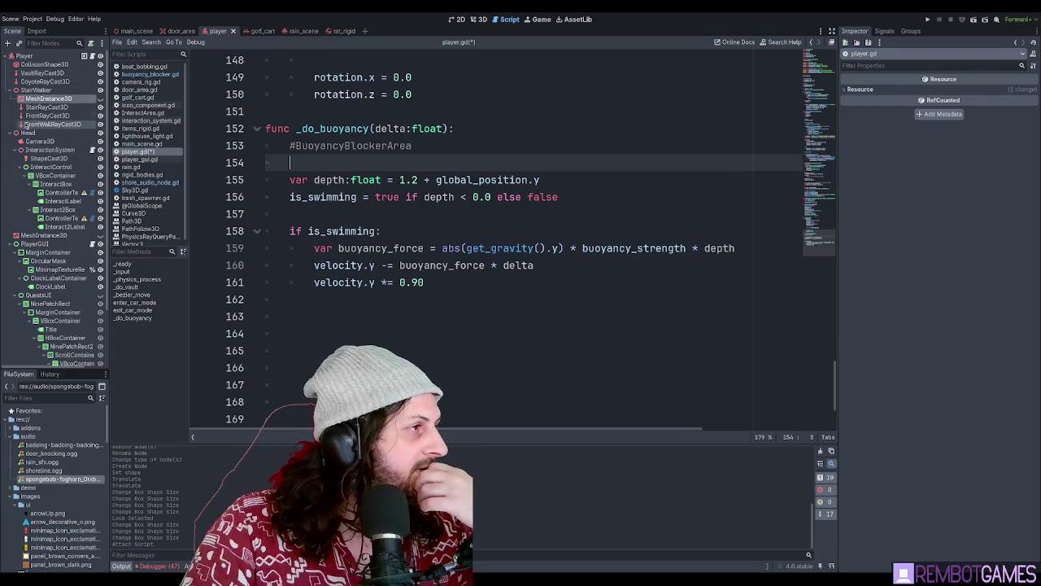
pyautogui.click(10, 133)
pyautogui.click(11, 150)
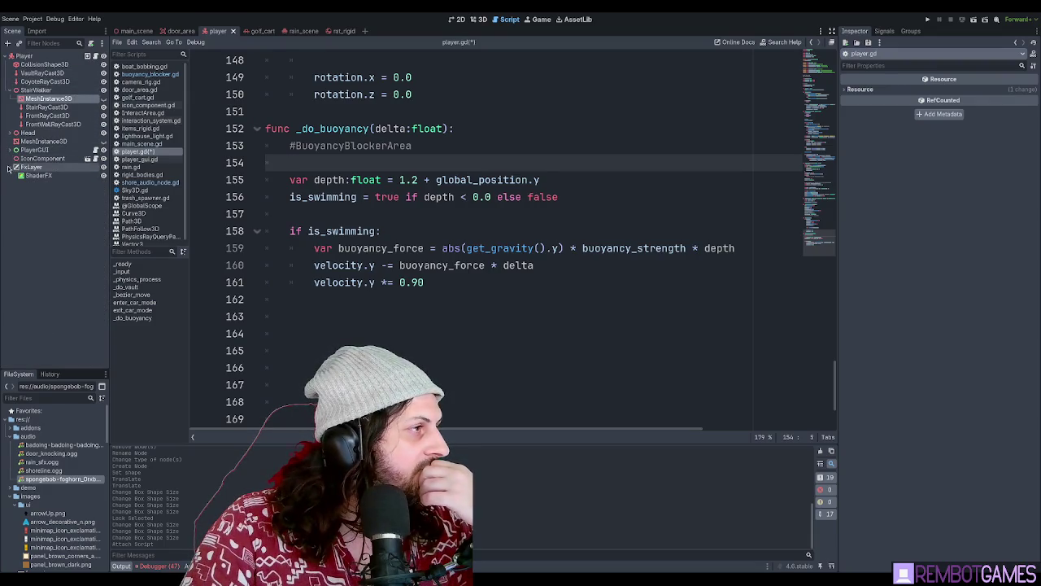
pyautogui.click(23, 57)
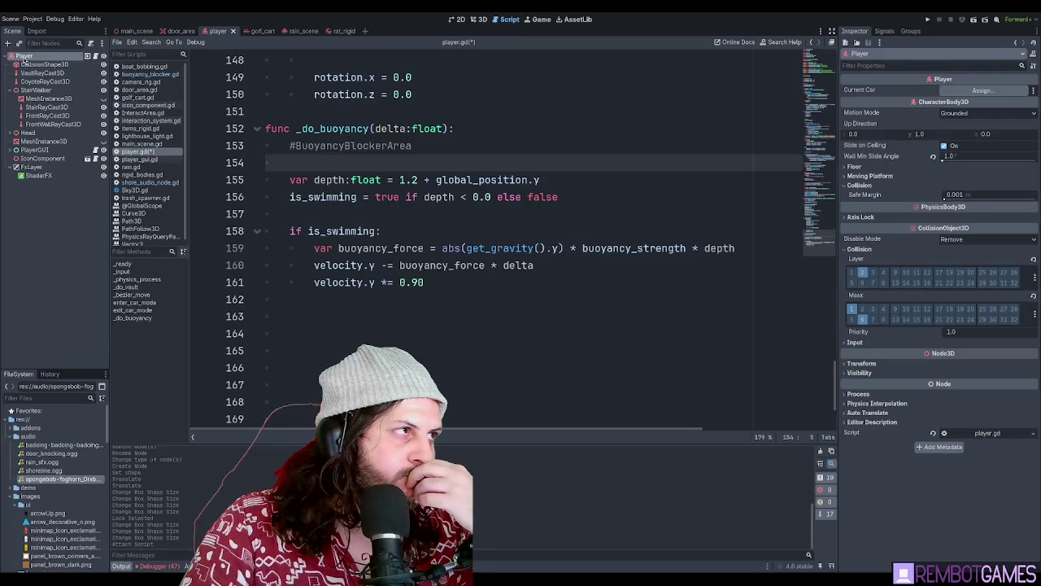
pyautogui.press('F1')
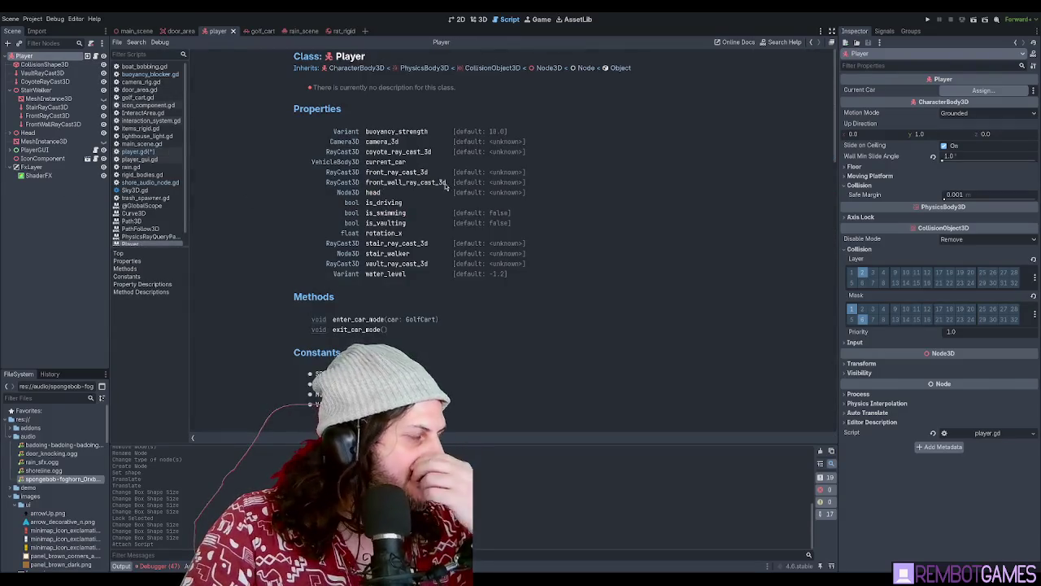
# Follow the CharacterBody3D inheritance link from the Player docs and scroll down toward its Methods
pyautogui.scroll(-5, 643, 201)
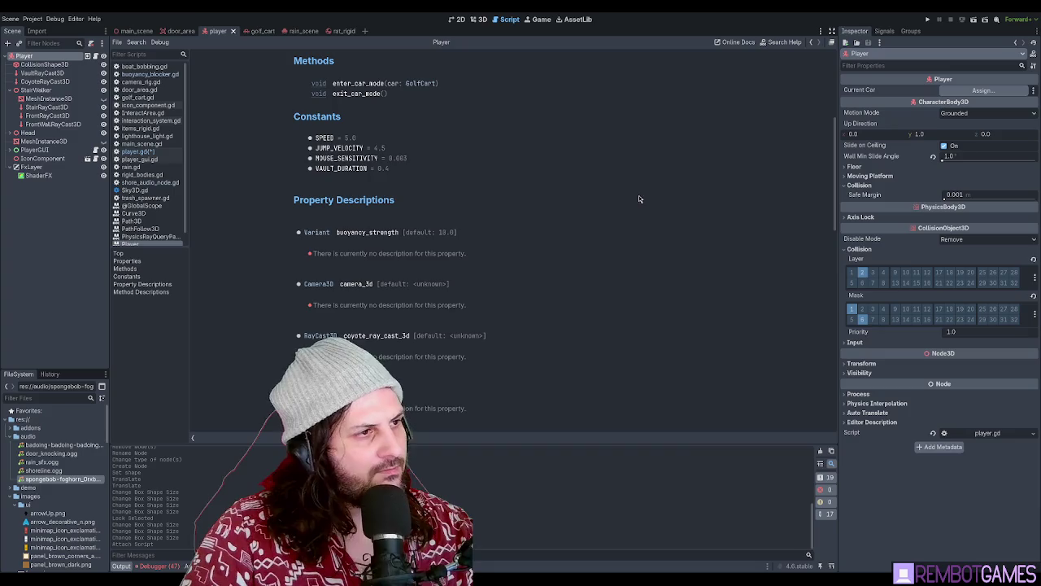
pyautogui.scroll(5, 636, 196)
pyautogui.click(362, 73)
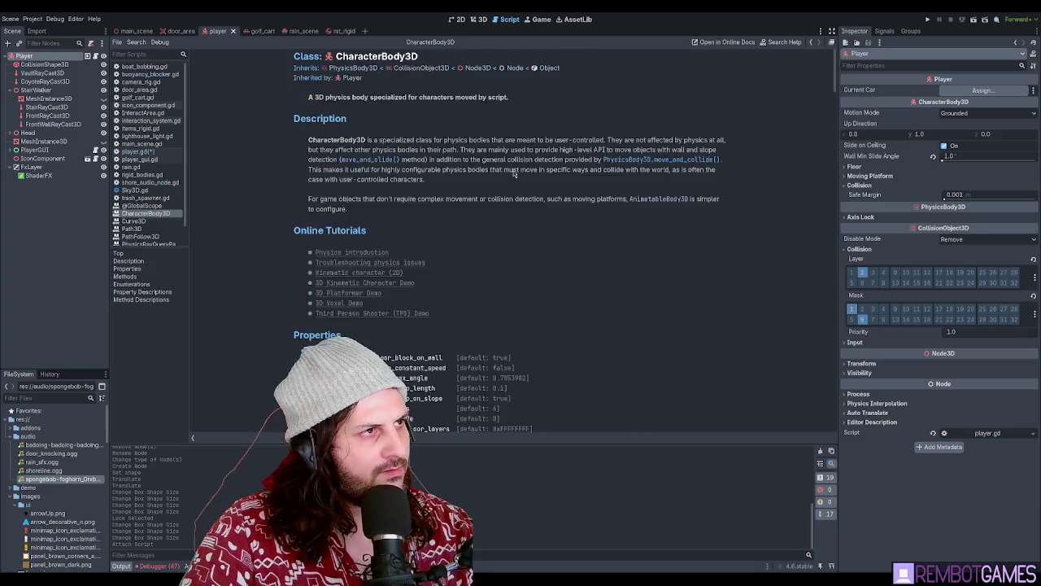
pyautogui.scroll(-4, 559, 207)
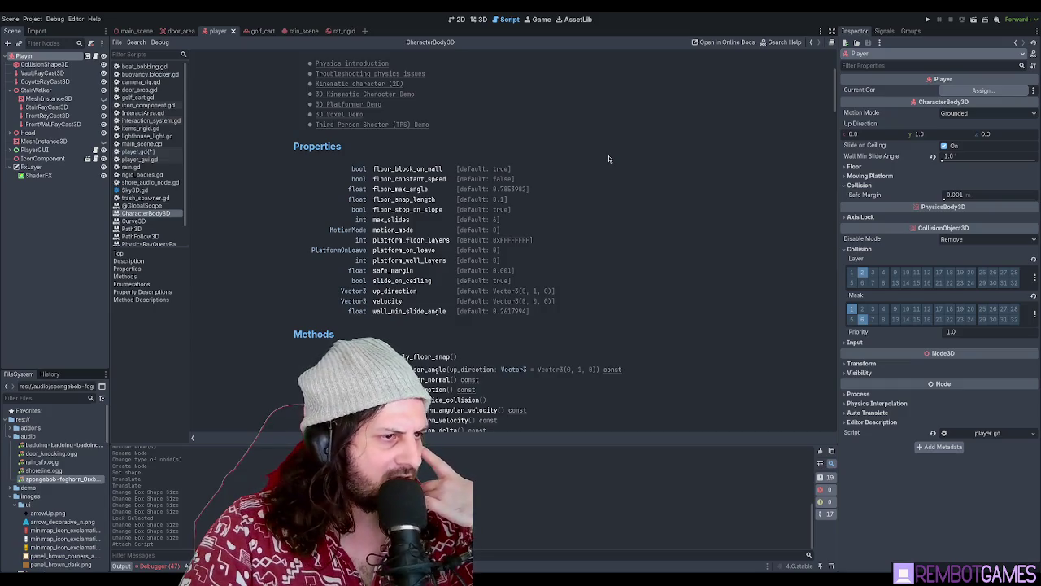
pyautogui.scroll(-5, 608, 158)
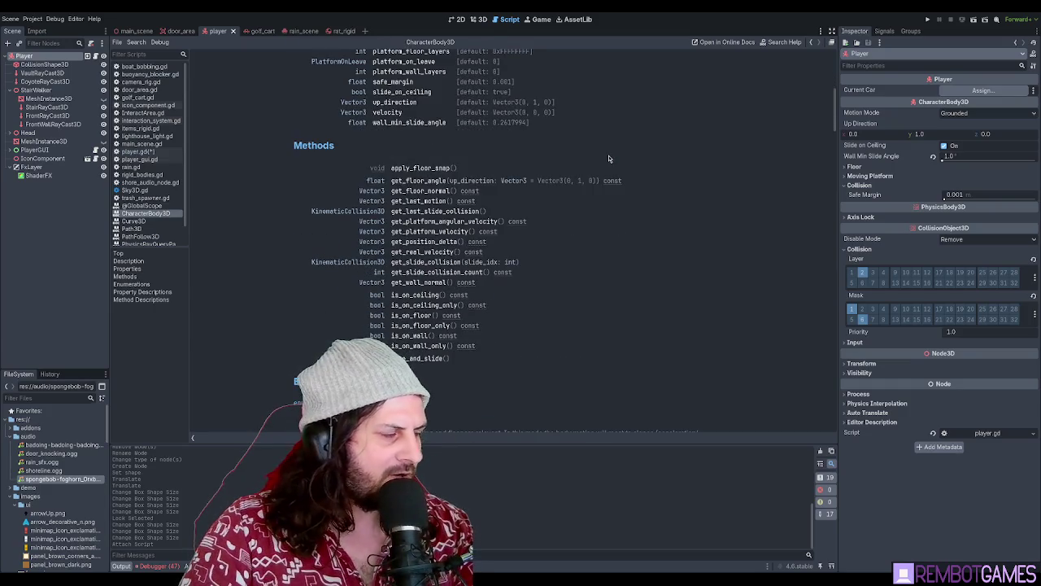
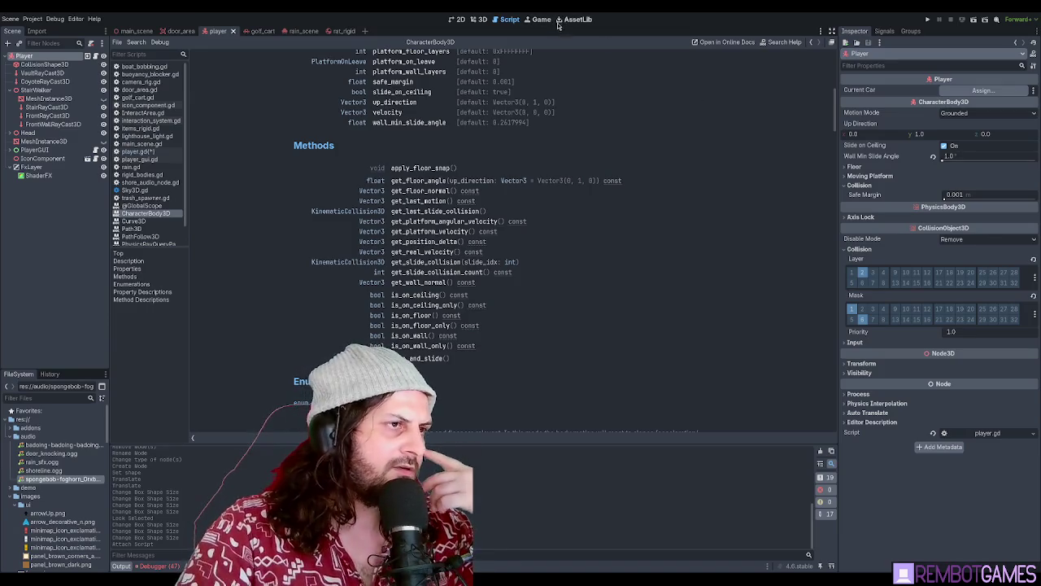
# Add a new Area3D child node under the Player node
pyautogui.scroll(-4, 592, 215)
pyautogui.scroll(-3, 591, 210)
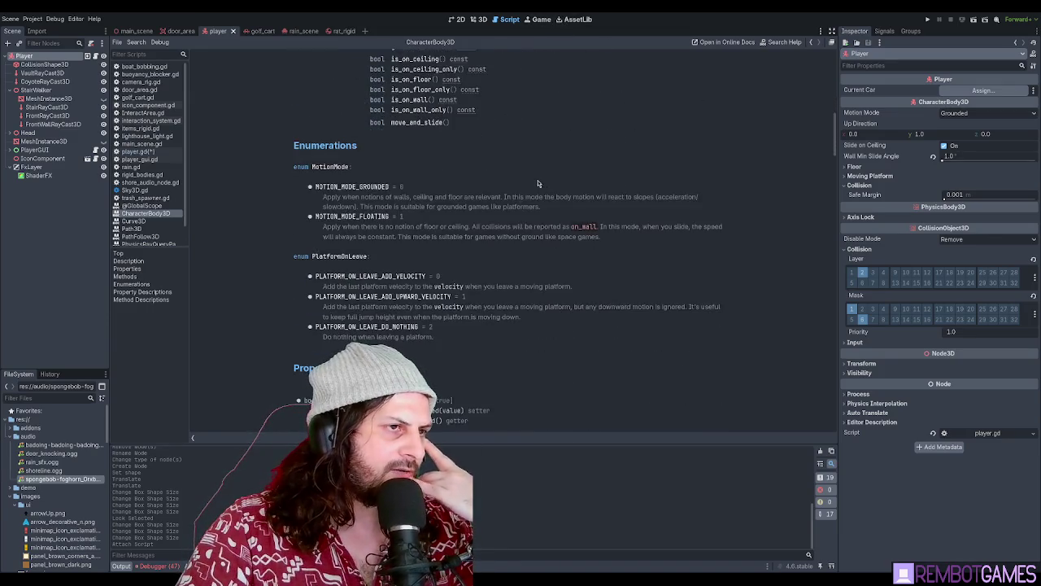
pyautogui.scroll(-1, 547, 167)
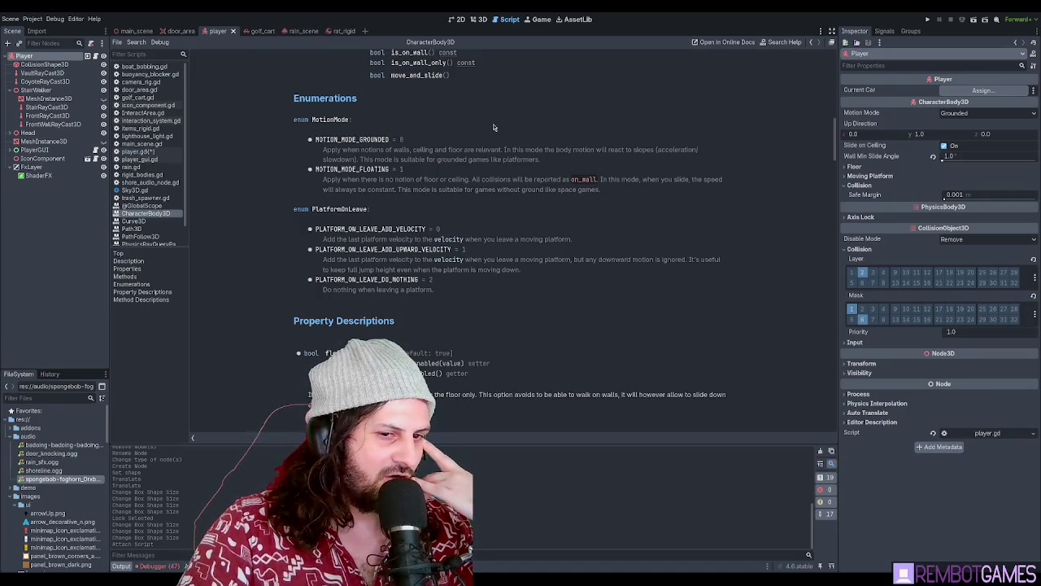
pyautogui.scroll(-3, 493, 128)
pyautogui.scroll(-2, 448, 203)
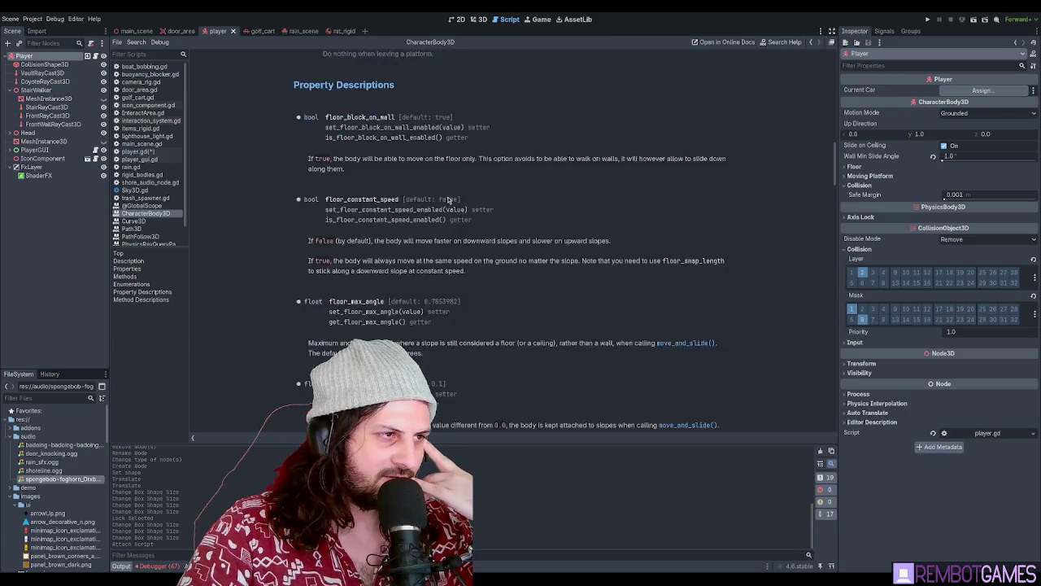
pyautogui.scroll(-15, 450, 198)
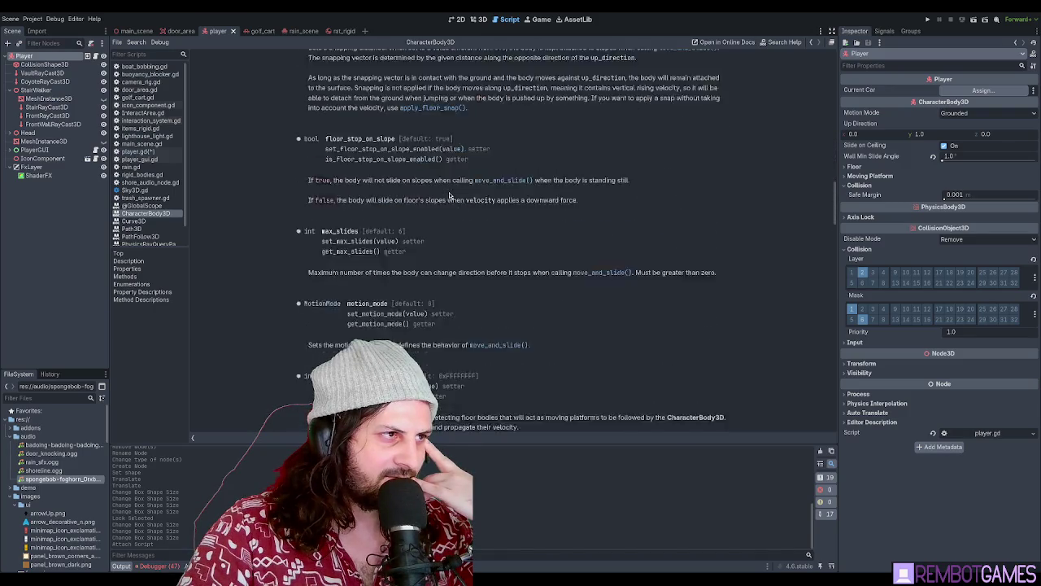
pyautogui.scroll(-1, 450, 196)
pyautogui.click(42, 220)
pyautogui.click(25, 56)
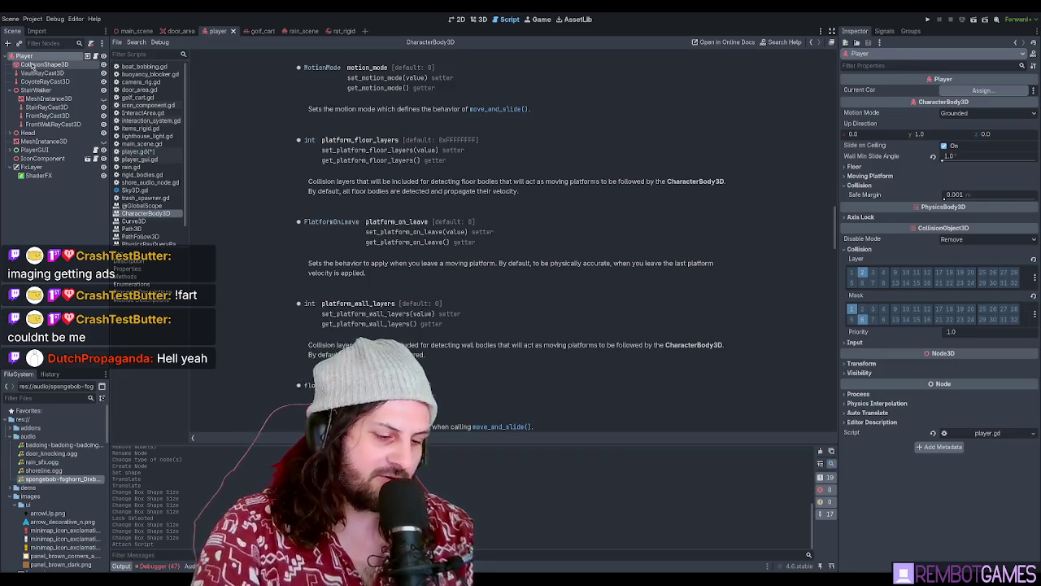
pyautogui.hotkey('ctrl', 'a')
pyautogui.press('Return')
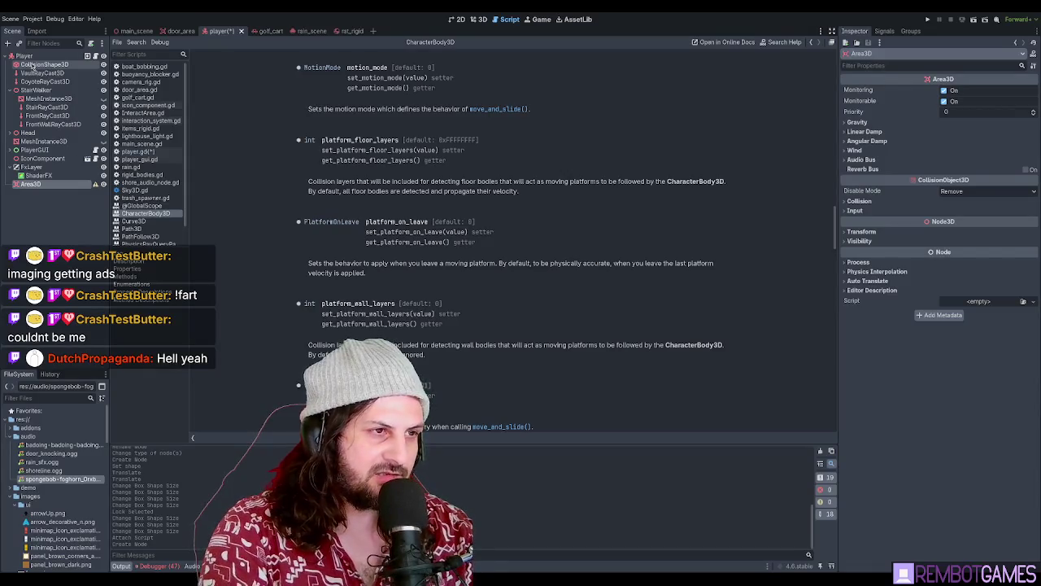
# Copy the Player's CollisionShape3D into the new Area3D and save the player scene
pyautogui.moveTo(32, 65); pyautogui.dragTo(63, 188)
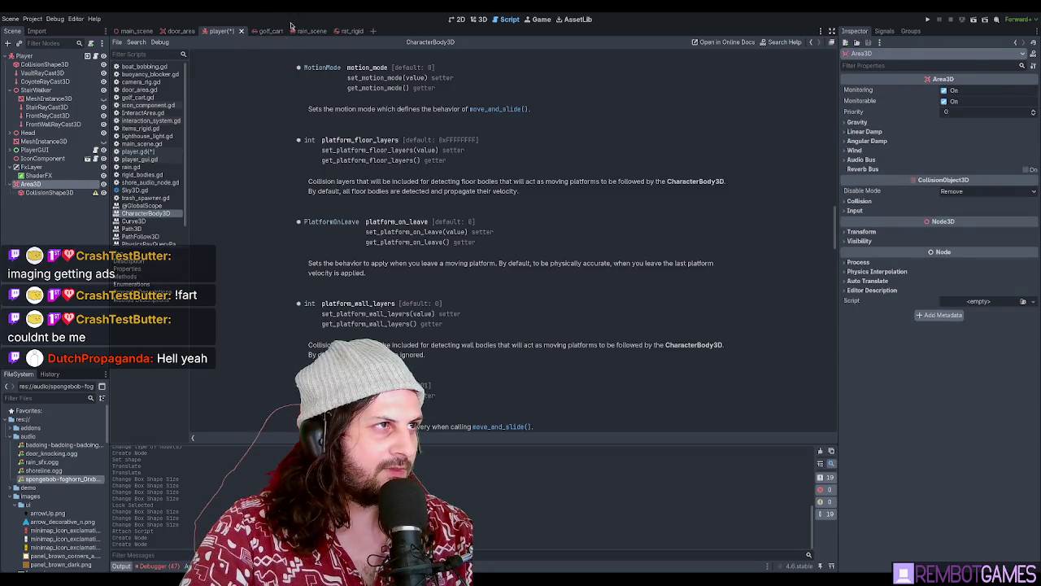
pyautogui.hotkey('ctrl', 's')
pyautogui.click(345, 31)
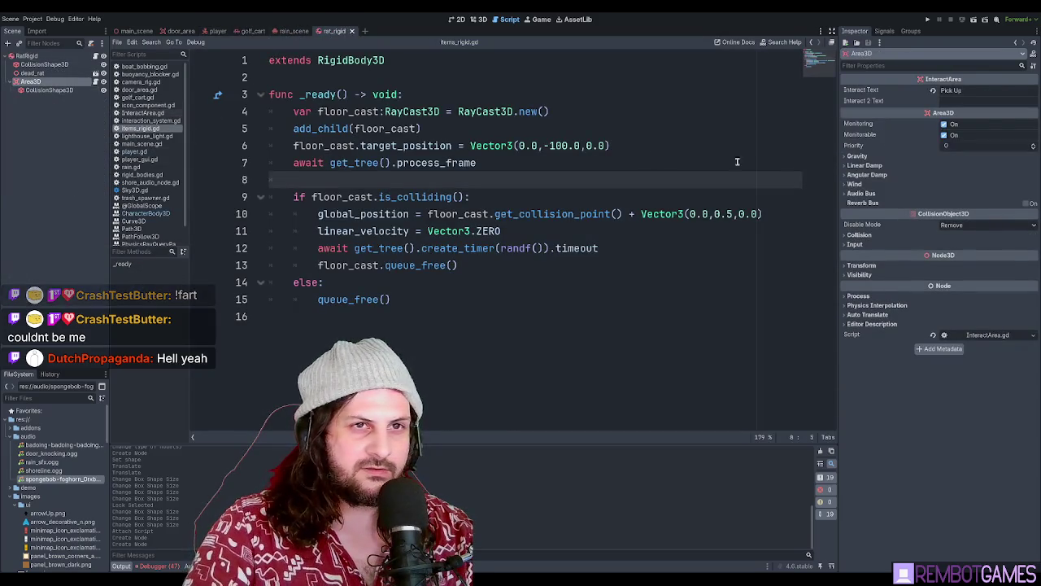
# Expand the rat InteractArea's Collision layer and mask settings, then return to player.gd
pyautogui.click(870, 235)
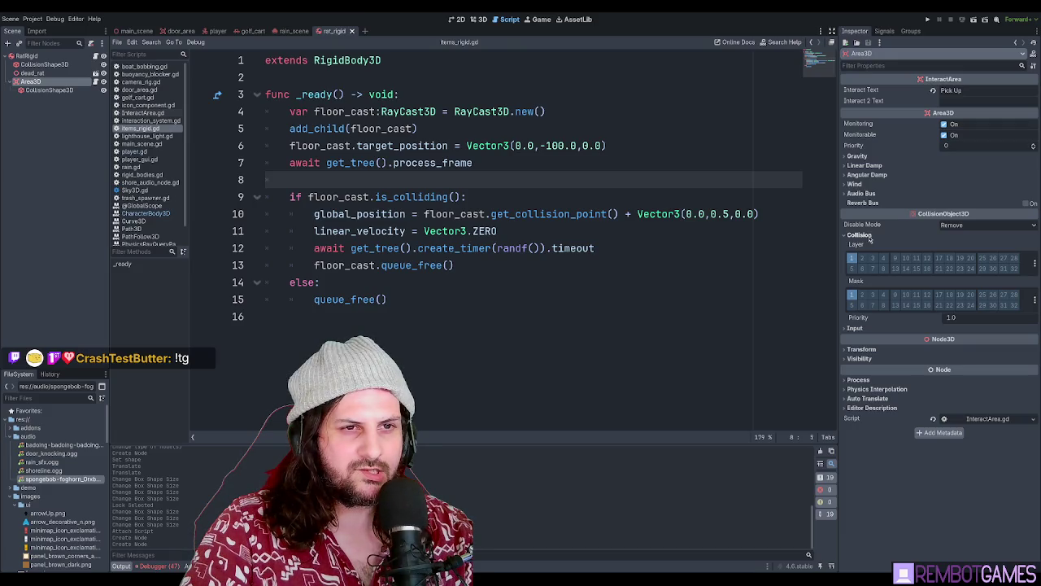
pyautogui.click(612, 197)
pyautogui.hotkey('alt', 'Left')
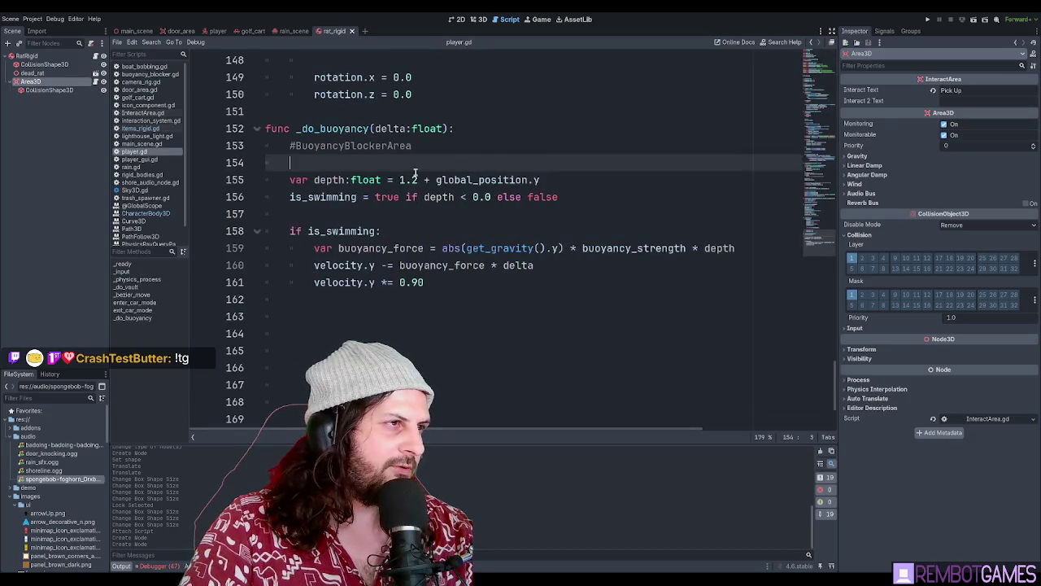
# Delete the #BuoyancyBlockerArea comment line from _do_buoyancy and save player.gd
pyautogui.scroll(1, 456, 188)
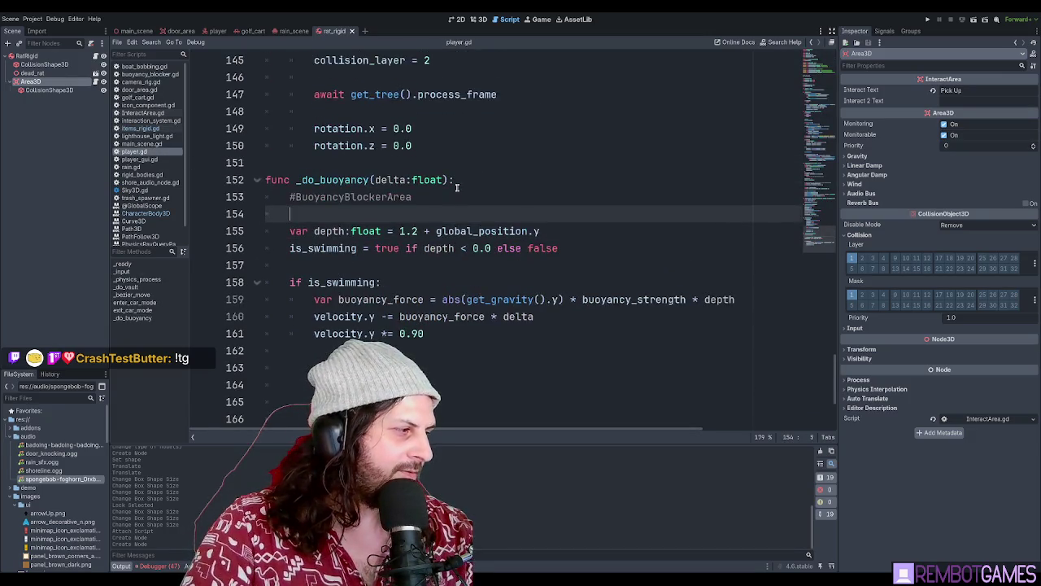
pyautogui.scroll(2, 456, 187)
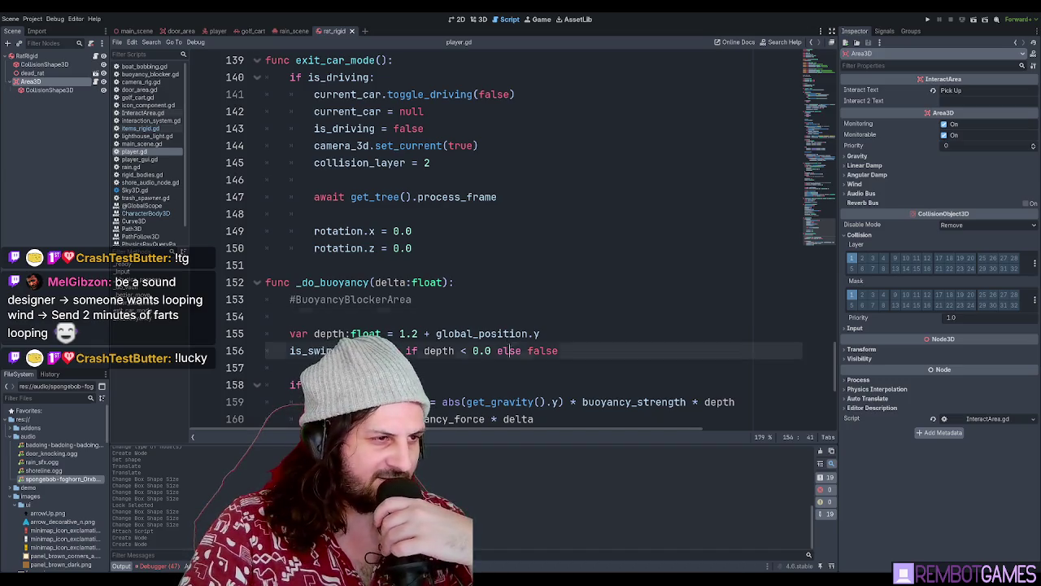
pyautogui.click(531, 297)
pyautogui.moveTo(520, 299); pyautogui.dragTo(246, 298)
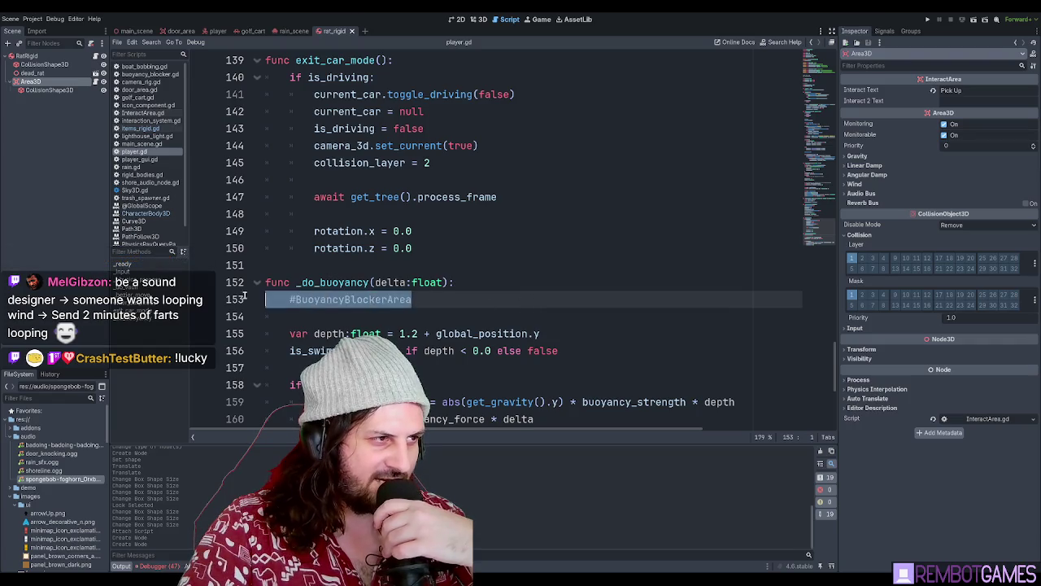
pyautogui.click(455, 300)
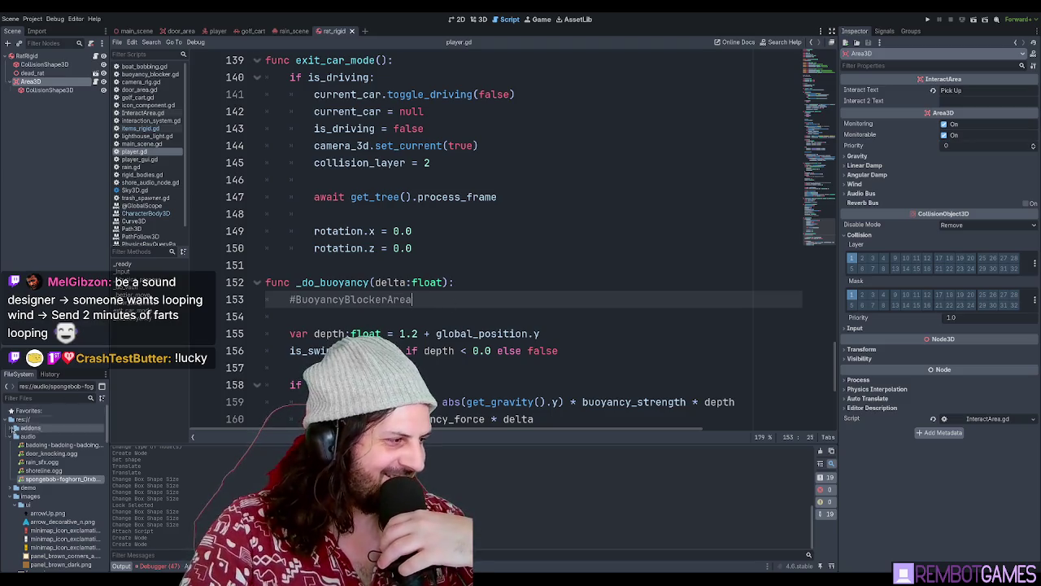
pyautogui.tripleClick(424, 299)
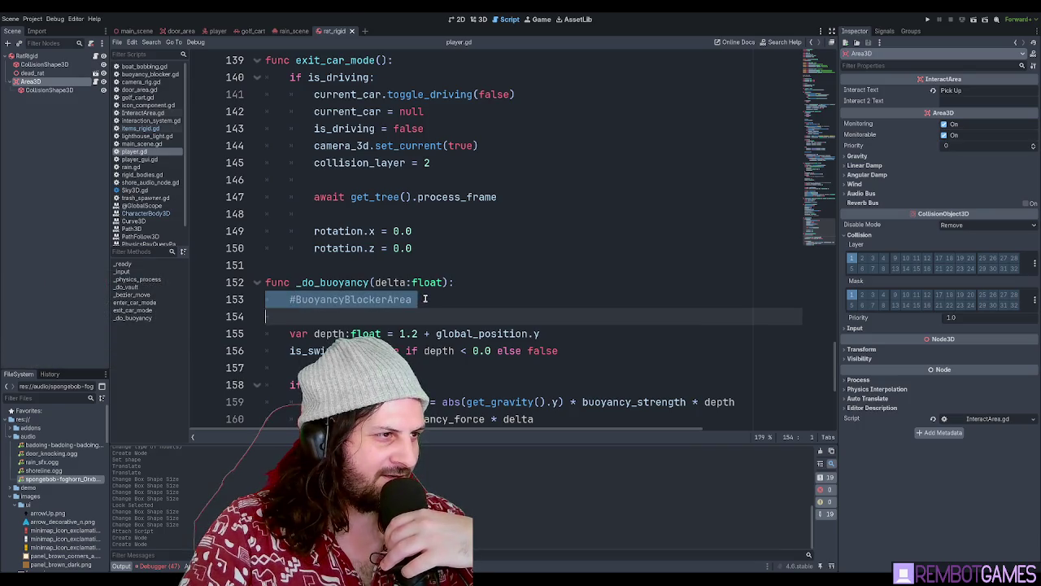
pyautogui.doubleClick(427, 299)
pyautogui.click(429, 316)
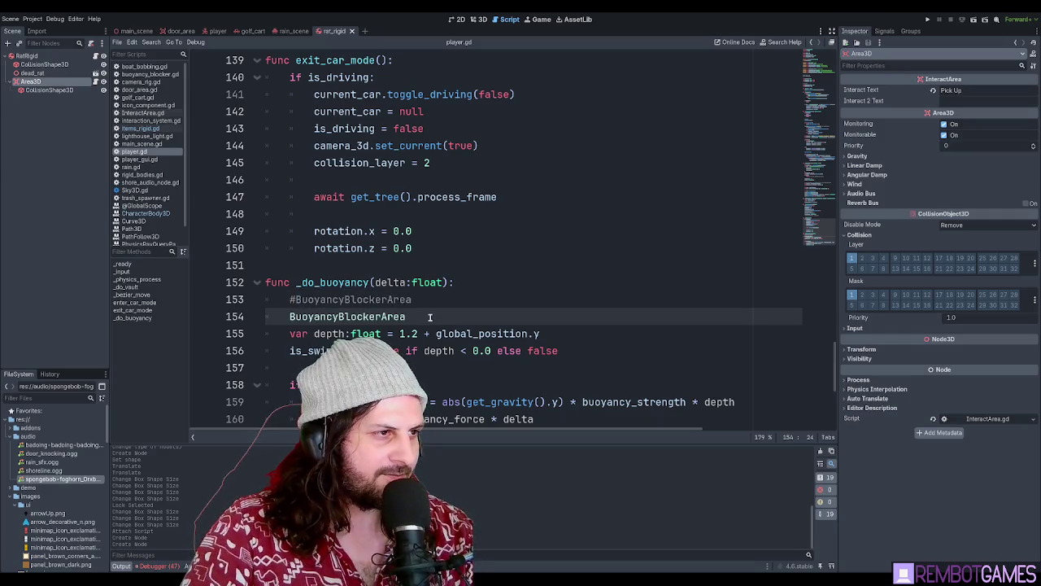
pyautogui.hotkey('ctrl', 'BackSpace')
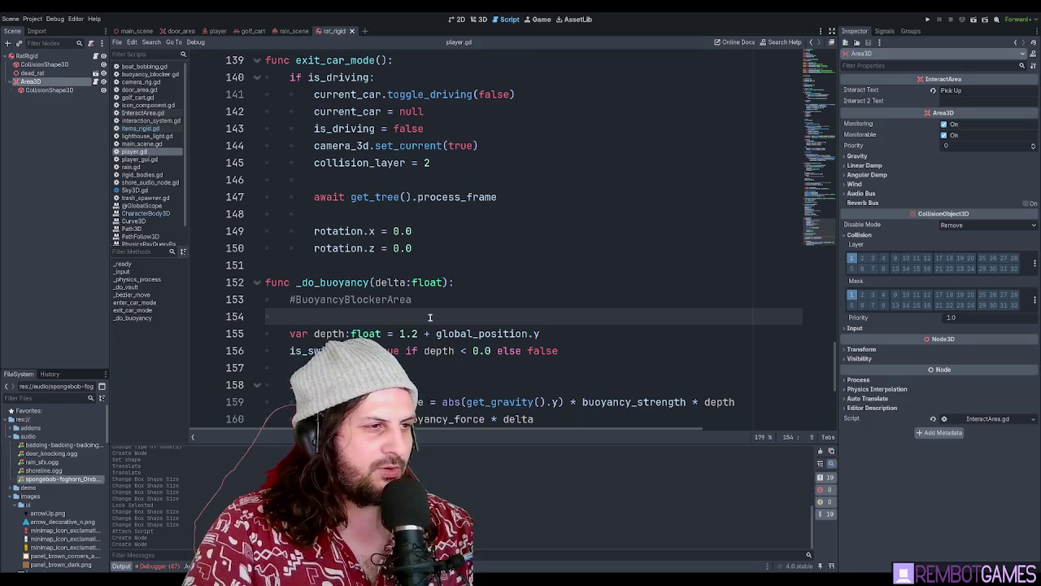
pyautogui.hotkey('shift', 'Up')
pyautogui.press('BackSpace')
pyautogui.press('BackSpace')
pyautogui.press('BackSpace')
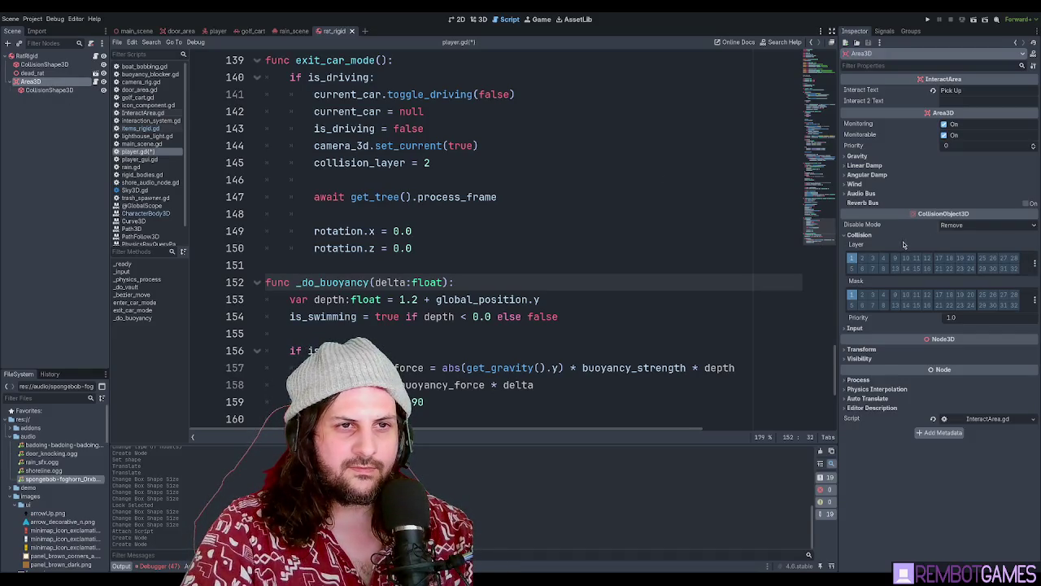
pyautogui.click(464, 163)
pyautogui.hotkey('ctrl', 's')
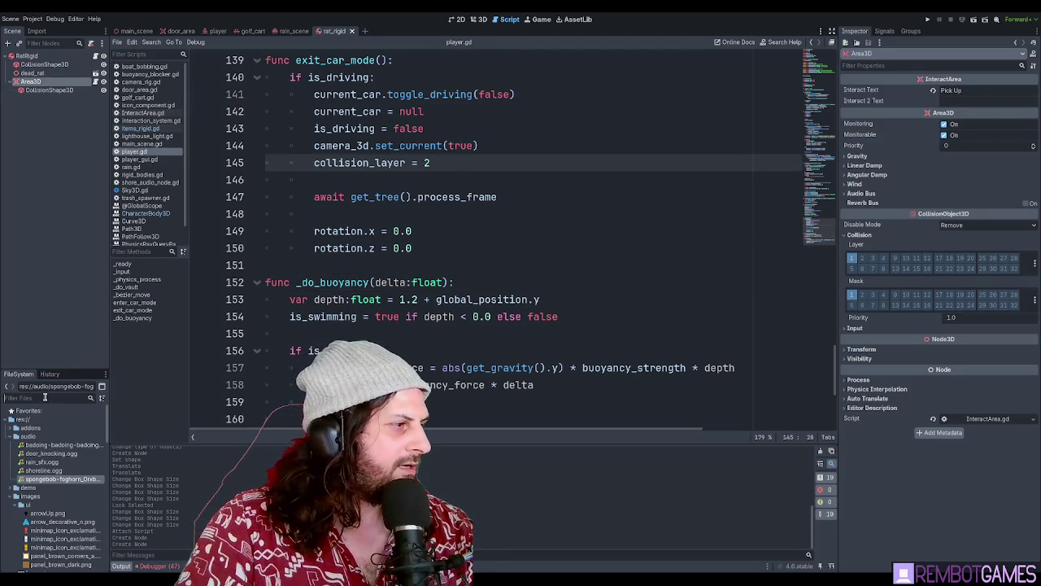
# Filter the FileSystem for 'interact' and open interaction_system.gd
pyautogui.click(46, 397)
pyautogui.write('interact')
pyautogui.doubleClick(51, 445)
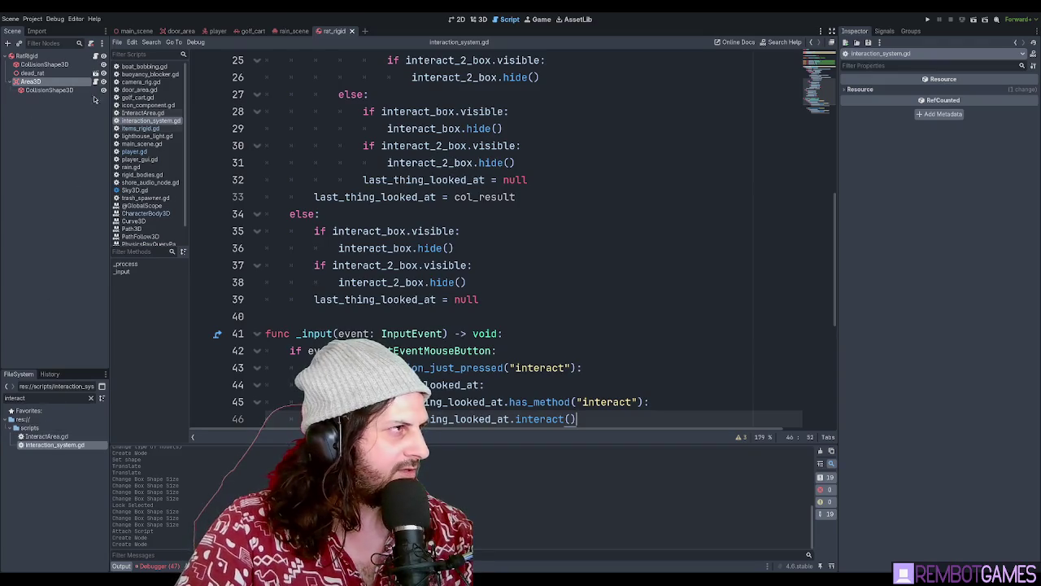
# In the player scene, expand Head and inspect the InteractionSystem and ShapeCast3D nodes
pyautogui.click(217, 31)
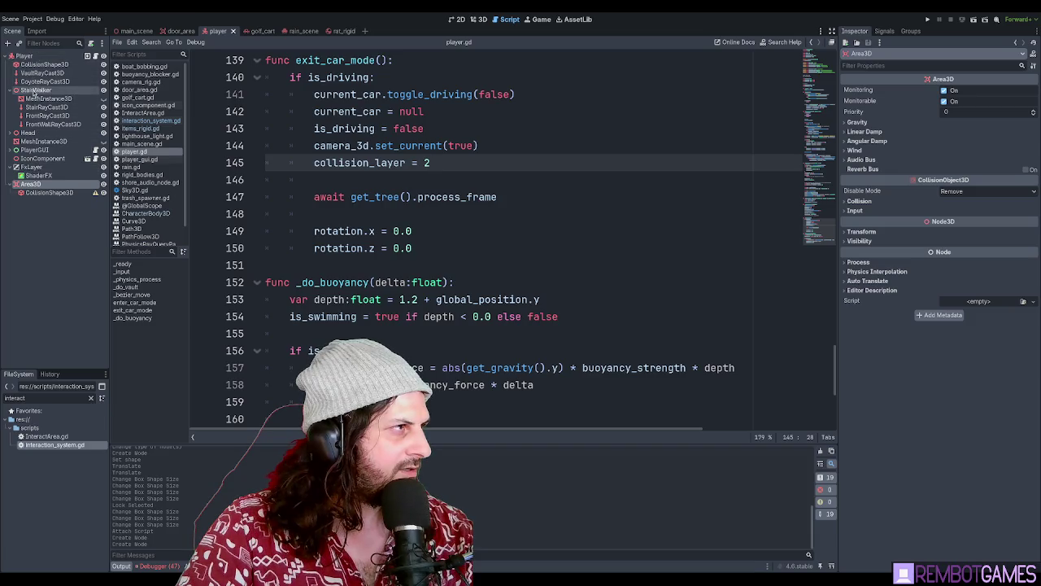
pyautogui.click(10, 134)
pyautogui.click(45, 150)
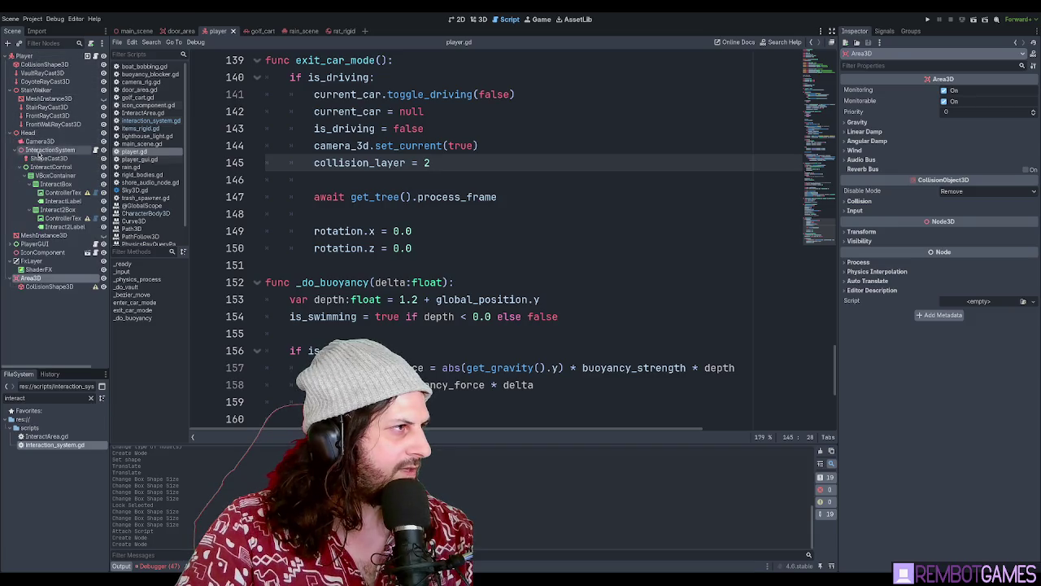
pyautogui.click(47, 159)
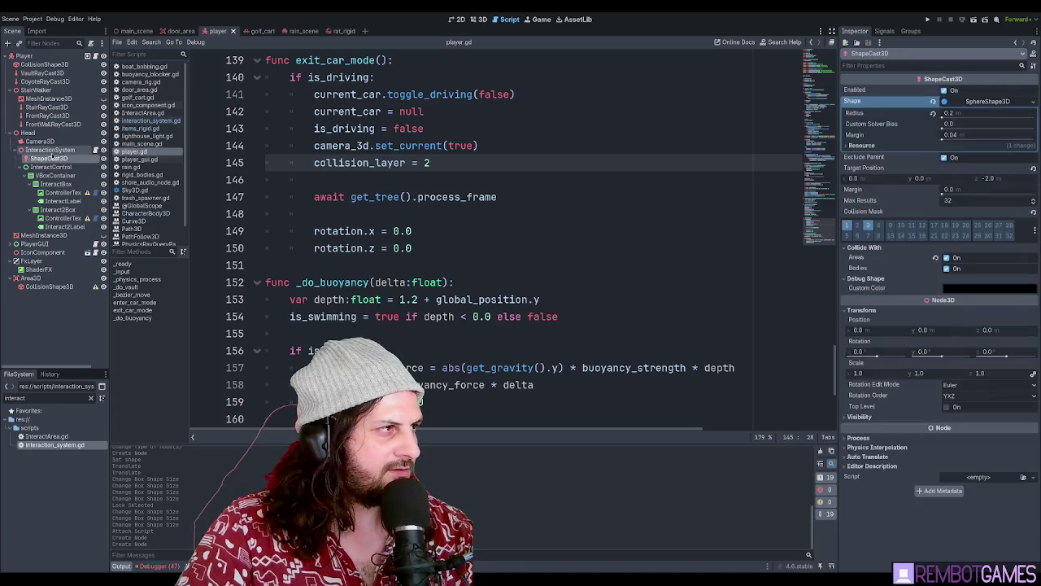
pyautogui.click(56, 151)
pyautogui.click(50, 160)
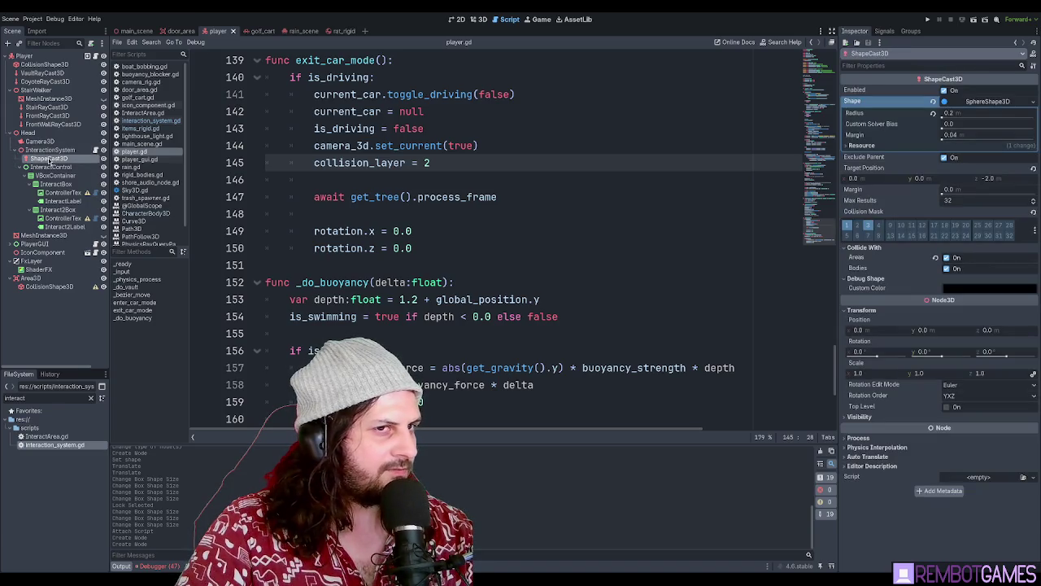
# Review the _input handler in interaction_system.gd and recheck ShapeCast3D's collision settings
pyautogui.click(95, 150)
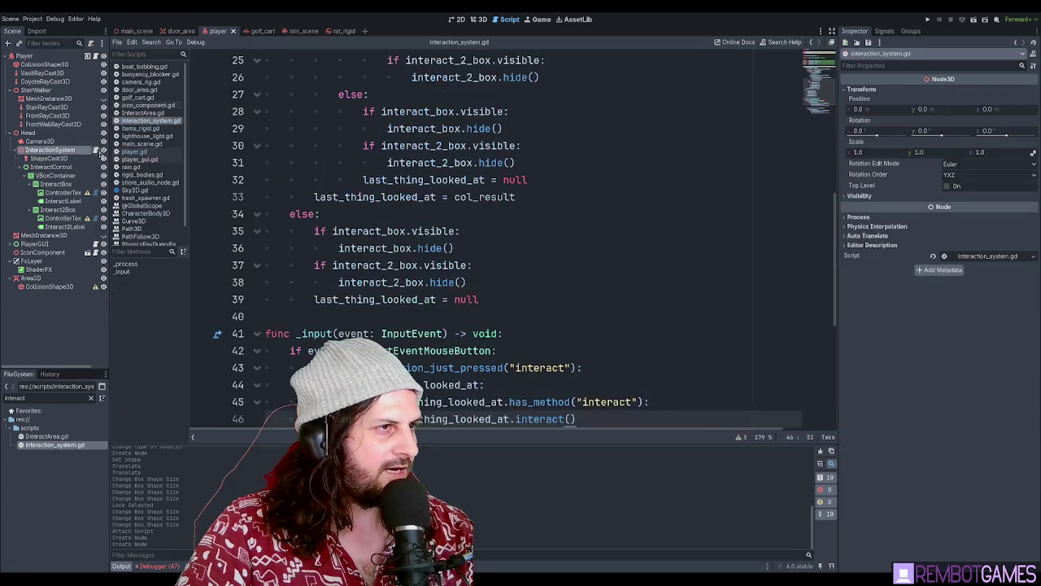
pyautogui.scroll(-4, 491, 201)
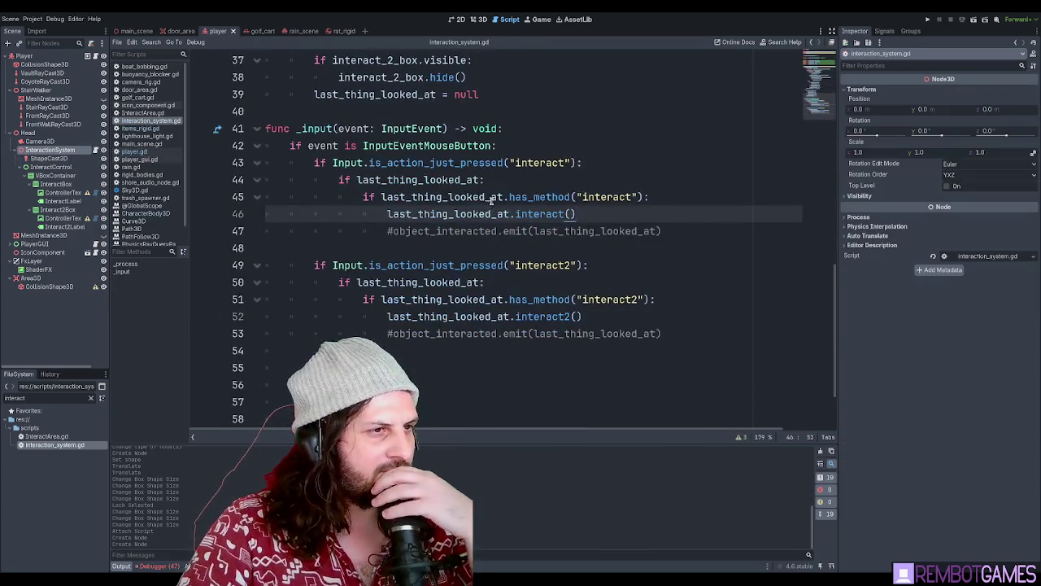
pyautogui.doubleClick(399, 162)
pyautogui.click(402, 144)
pyautogui.doubleClick(402, 144)
pyautogui.scroll(10, 402, 144)
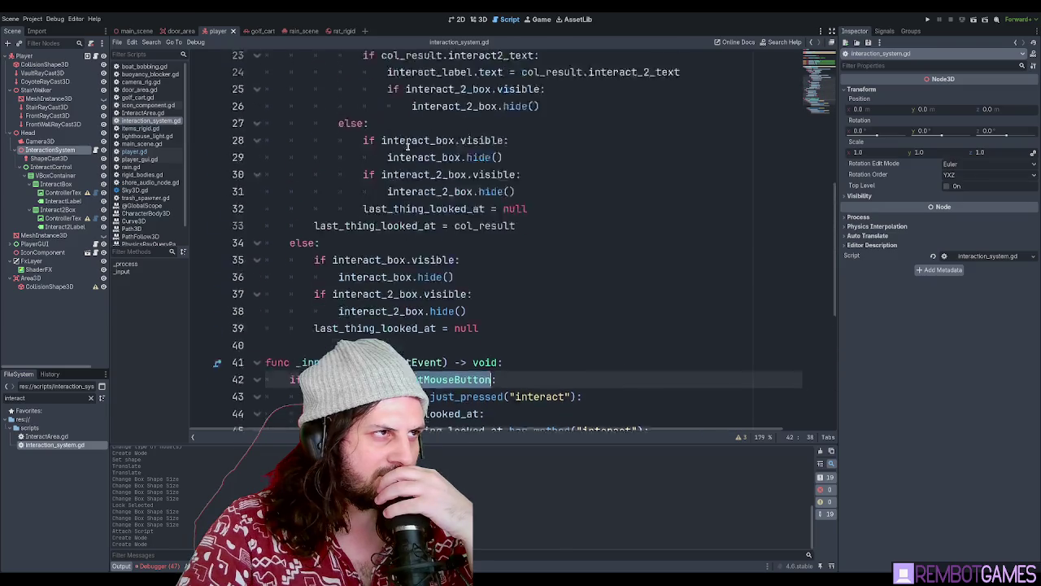
pyautogui.scroll(-4, 408, 150)
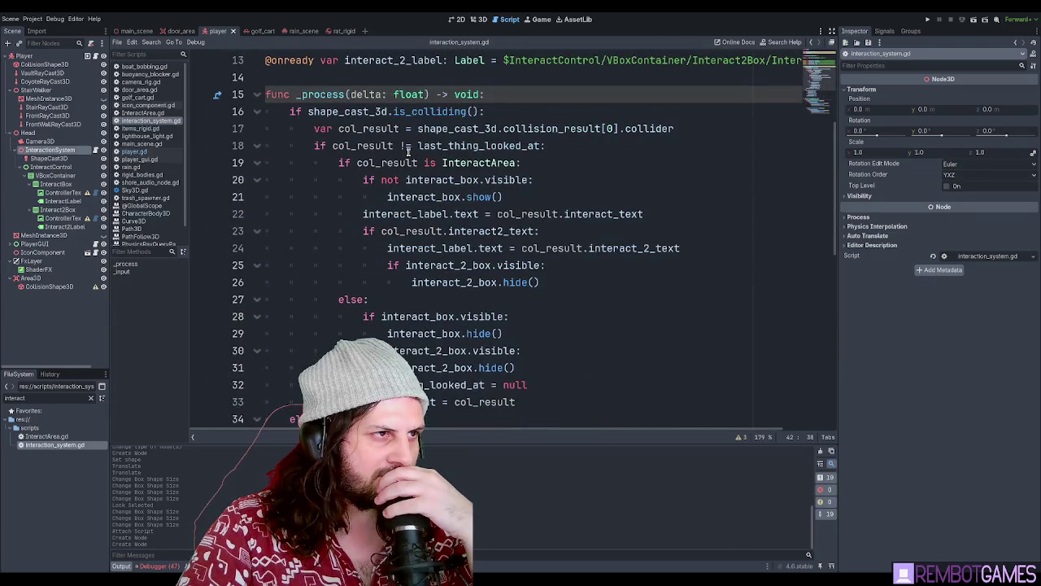
pyautogui.scroll(-4, 408, 151)
pyautogui.scroll(6, 409, 151)
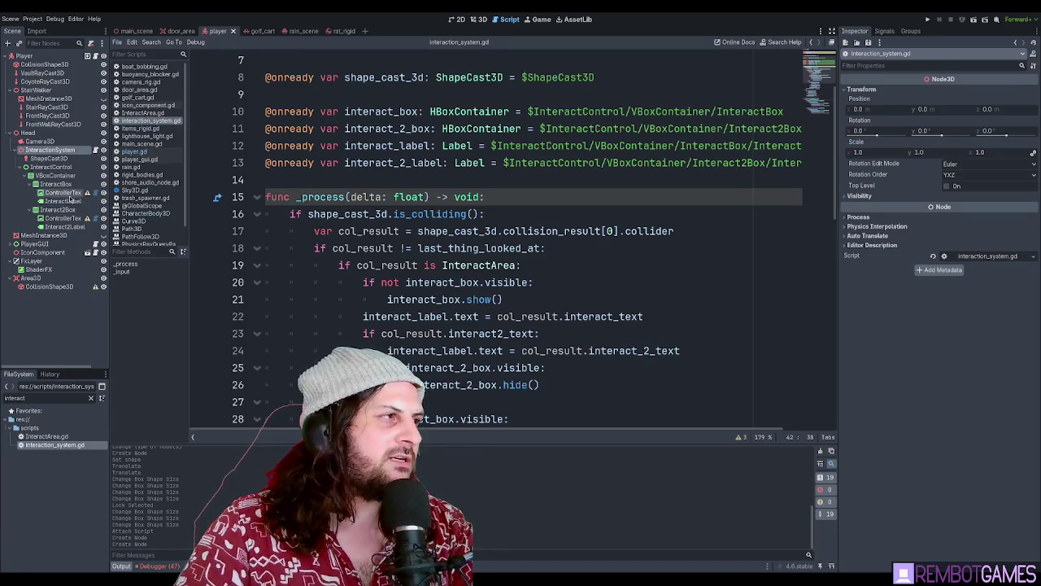
pyautogui.click(55, 159)
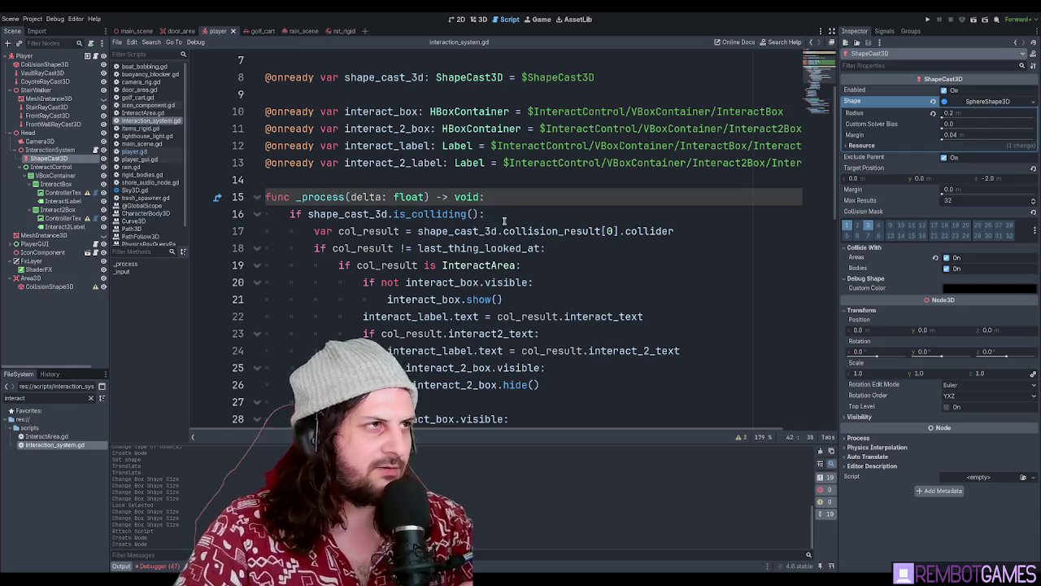
pyautogui.click(338, 31)
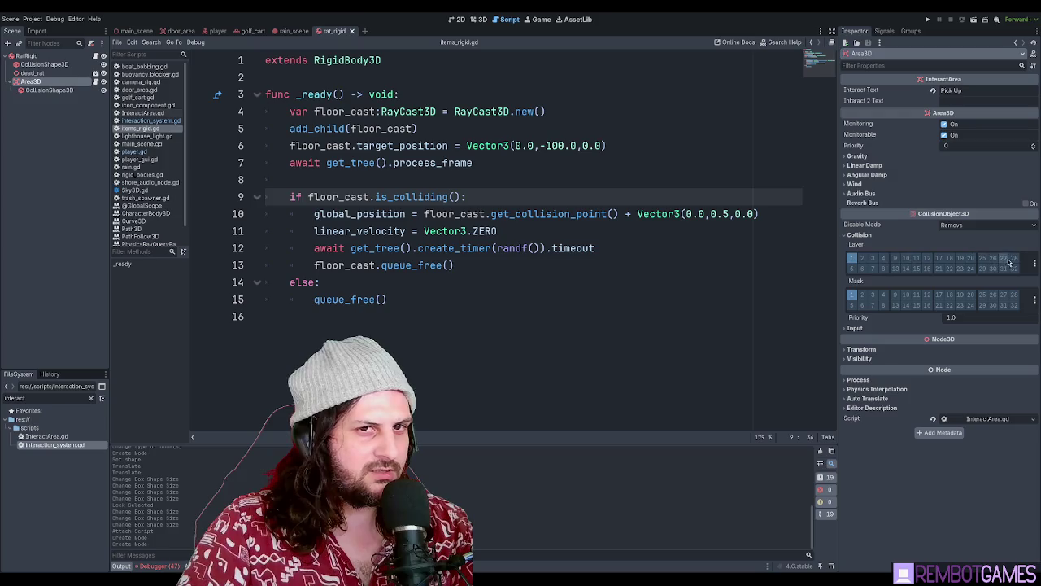
# Move the rat's interaction area from collision layer 1 to layer 3 and save
pyautogui.click(872, 258)
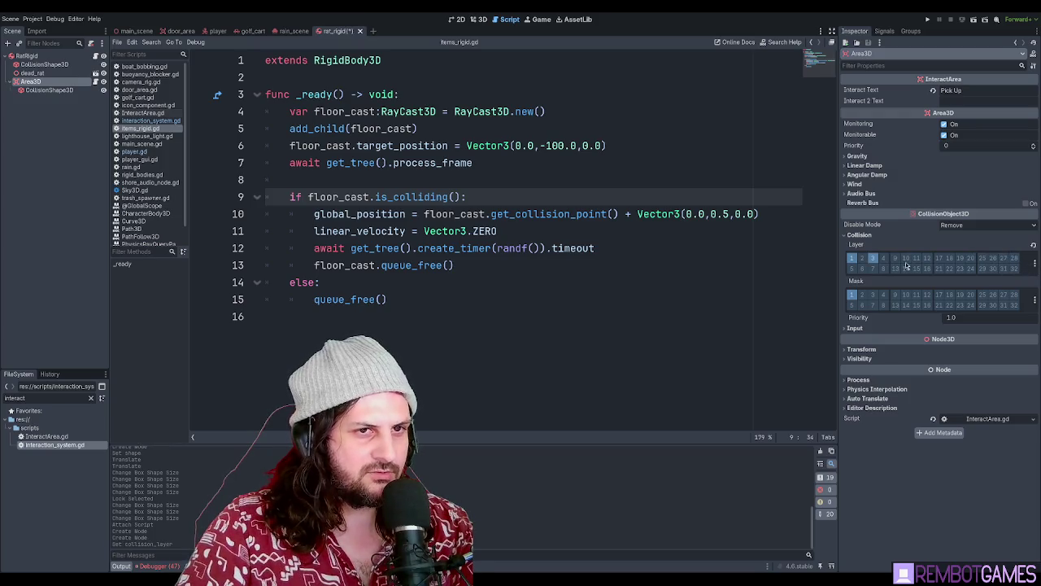
pyautogui.click(849, 259)
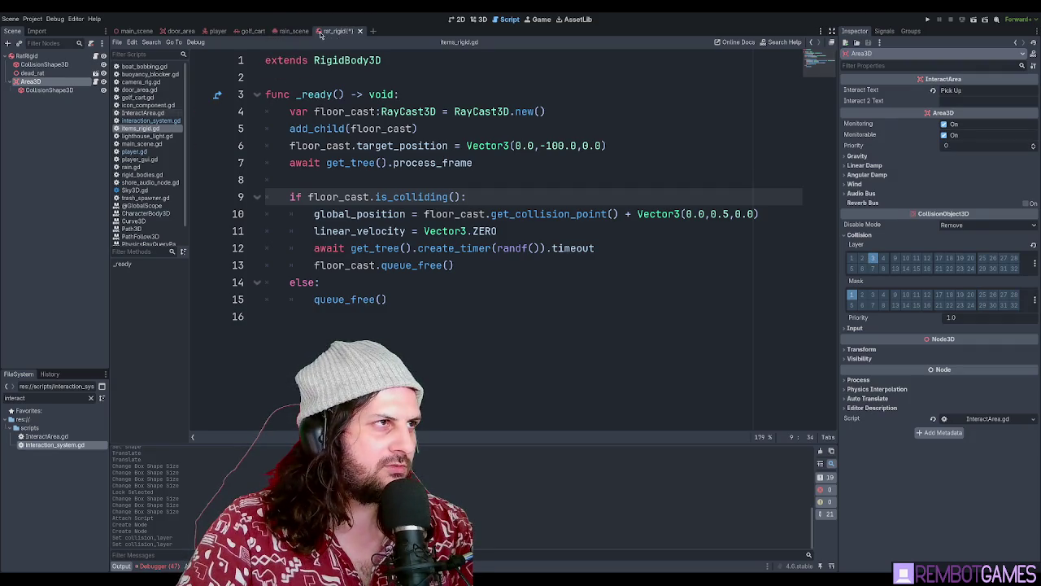
pyautogui.hotkey('ctrl', 's')
# Filter files for 'rigid', open the fish and bird scenes, and change the bird area's collision layer
pyautogui.doubleClick(41, 396)
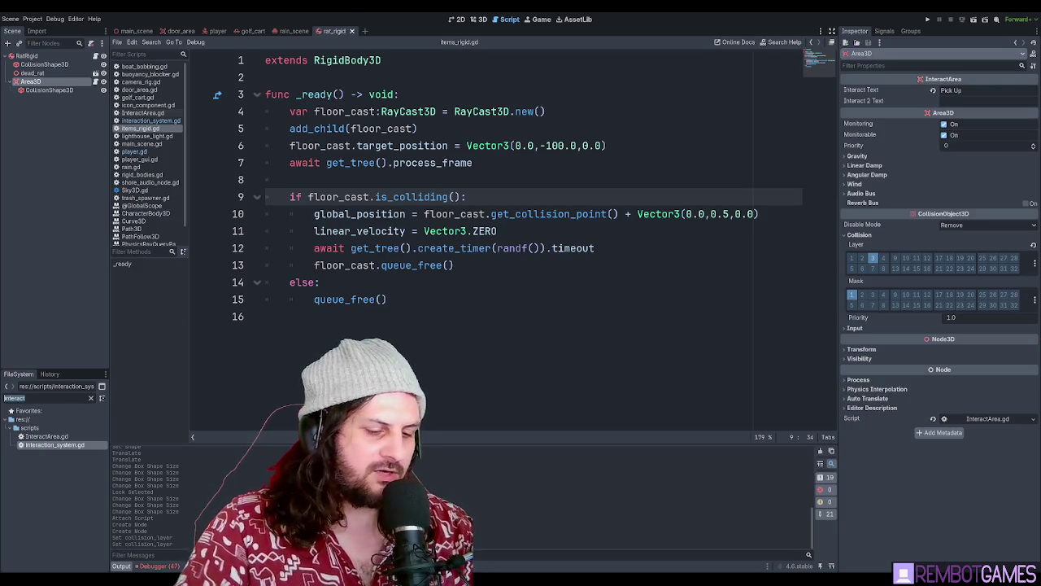
pyautogui.write('rigid')
pyautogui.doubleClick(45, 445)
pyautogui.doubleClick(45, 436)
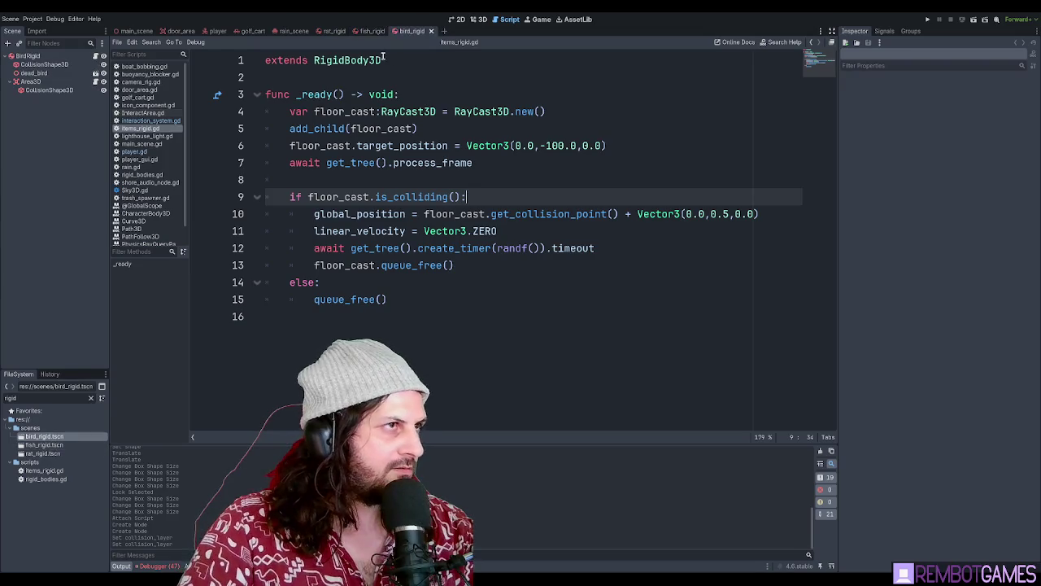
pyautogui.click(31, 81)
pyautogui.click(862, 258)
# Select the fish's interaction area, show its collision layers, and run the game
pyautogui.click(357, 33)
pyautogui.click(30, 81)
pyautogui.click(859, 235)
pyautogui.press('F5')
pyautogui.click(598, 234)
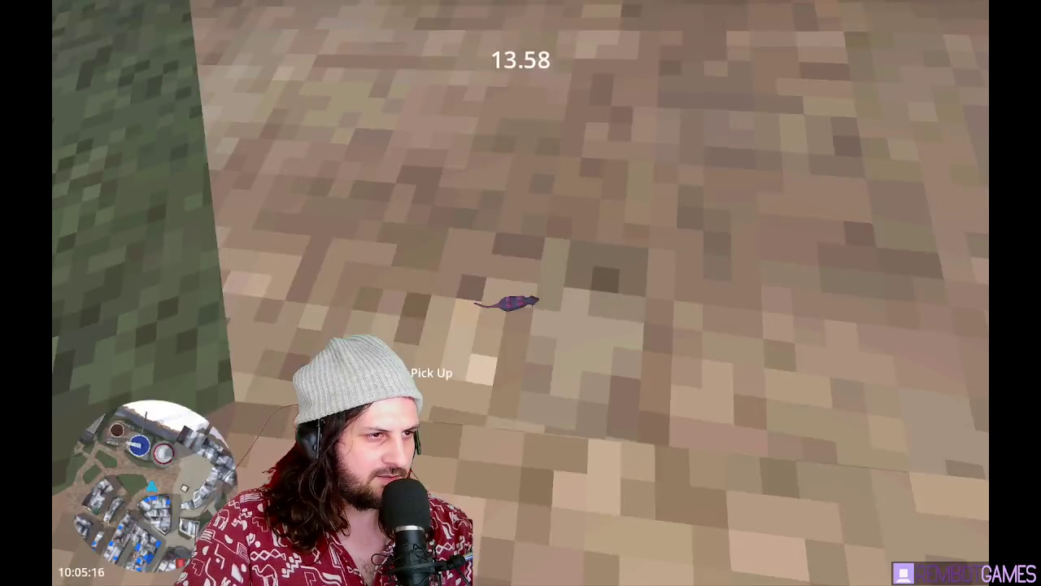
# Get into the golf cart with E, drive it forward with W, then stop the game
pyautogui.press('e')
pyautogui.press('w')
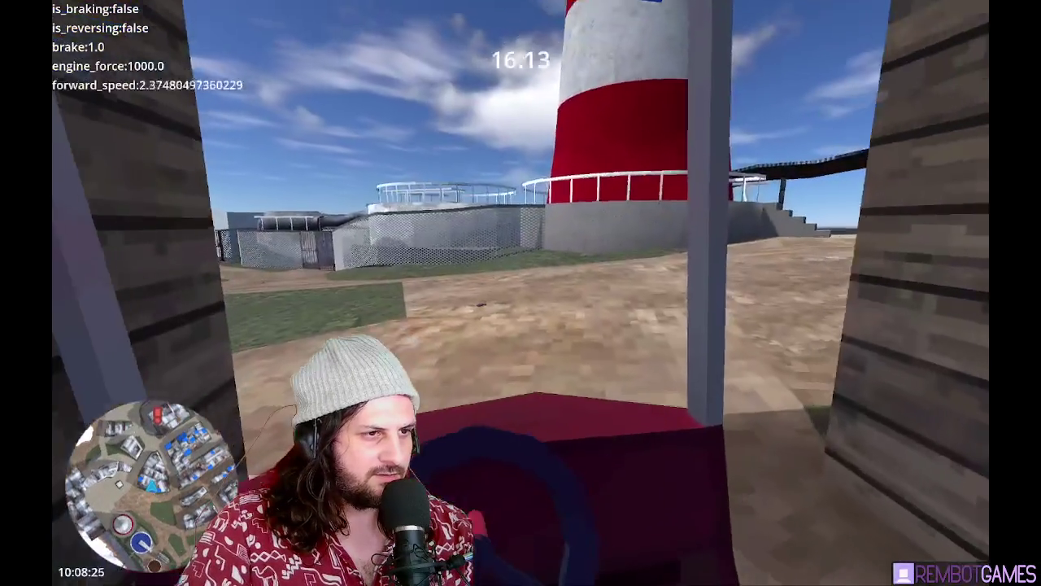
pyautogui.press('F8')
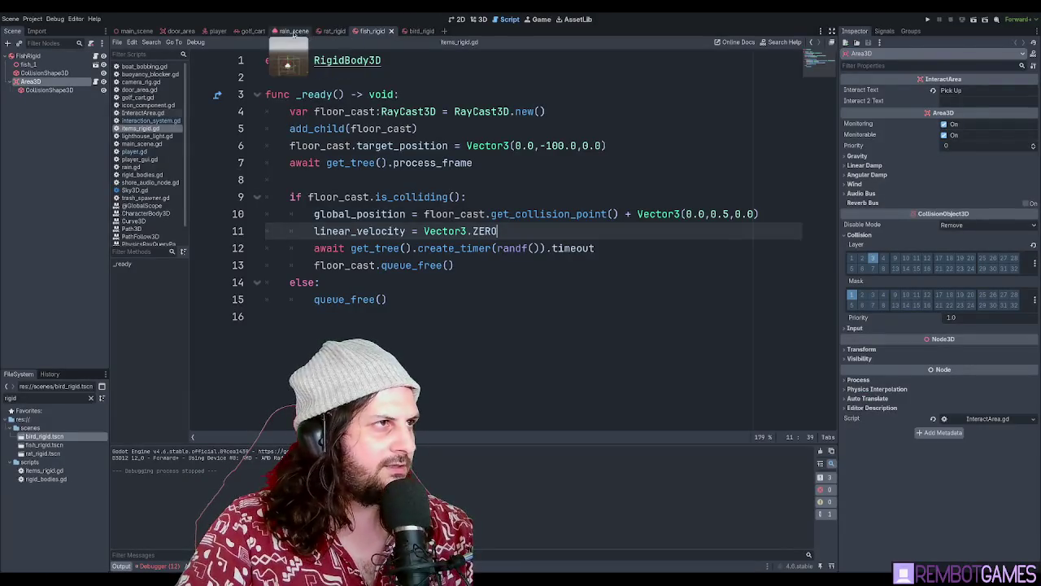
pyautogui.click(250, 31)
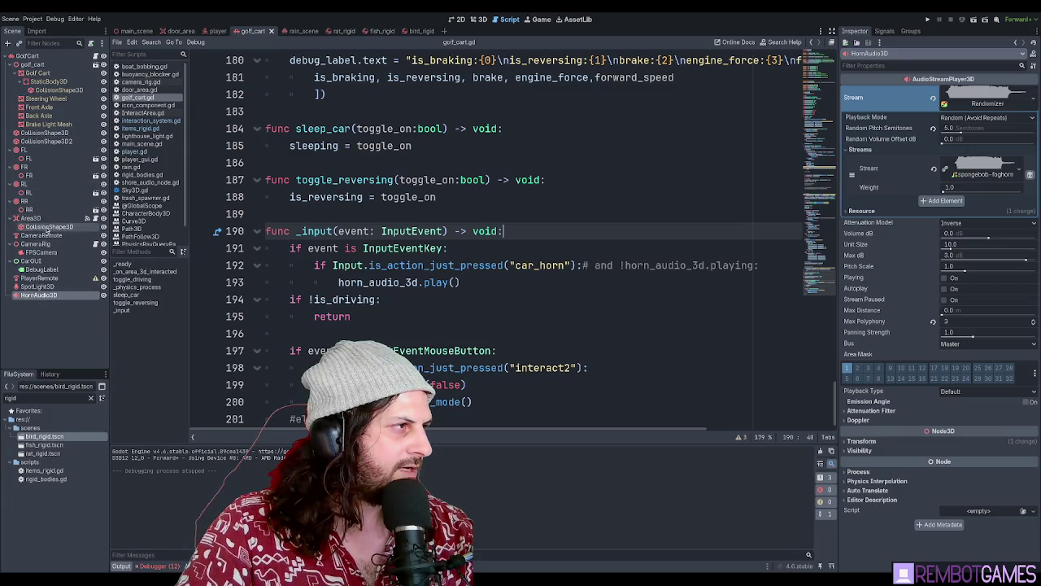
# Put the golf cart's interaction area on collision layer 3 instead of 1 and save
pyautogui.click(47, 220)
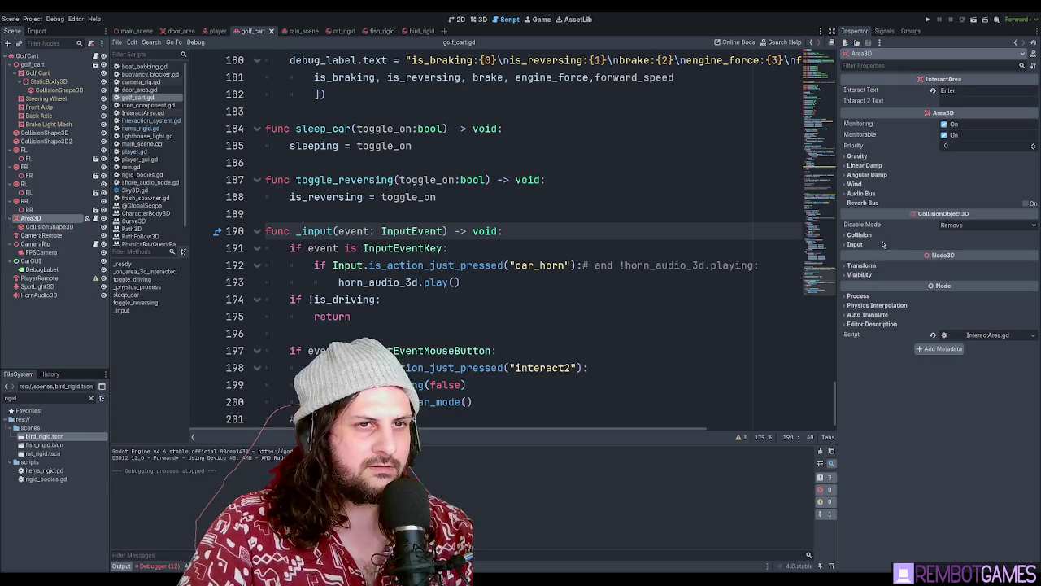
pyautogui.click(859, 235)
pyautogui.click(852, 259)
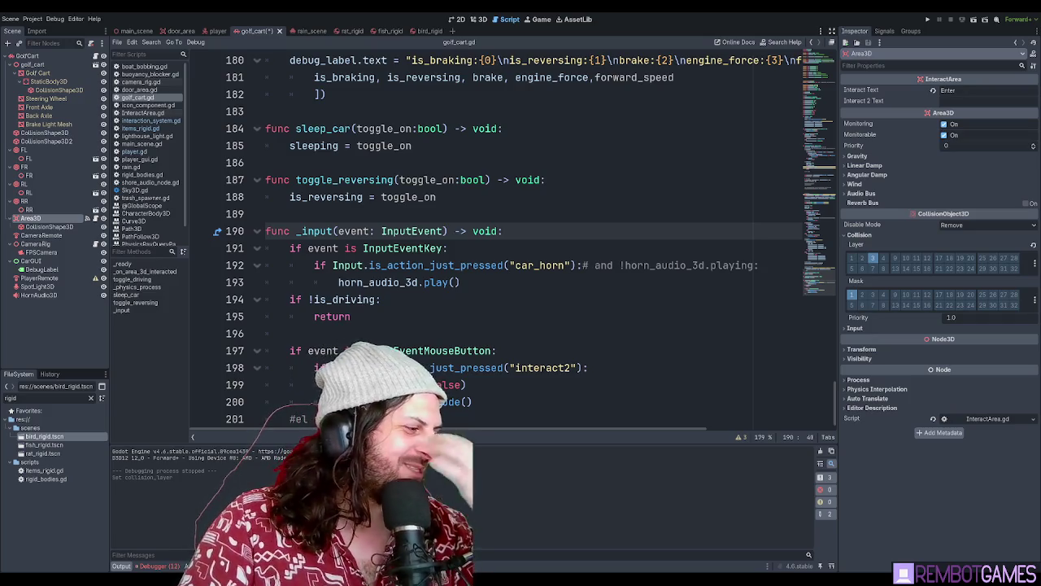
pyautogui.click(550, 248)
pyautogui.hotkey('ctrl', 's')
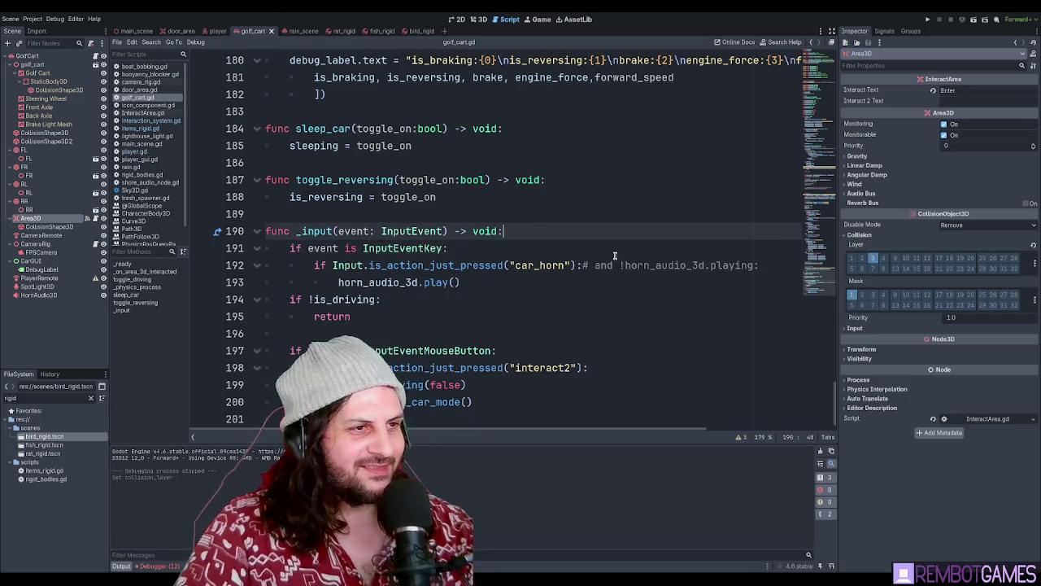
# Run the game to test the cart
pyautogui.scroll(-1, 610, 255)
pyautogui.click(530, 294)
pyautogui.click(489, 391)
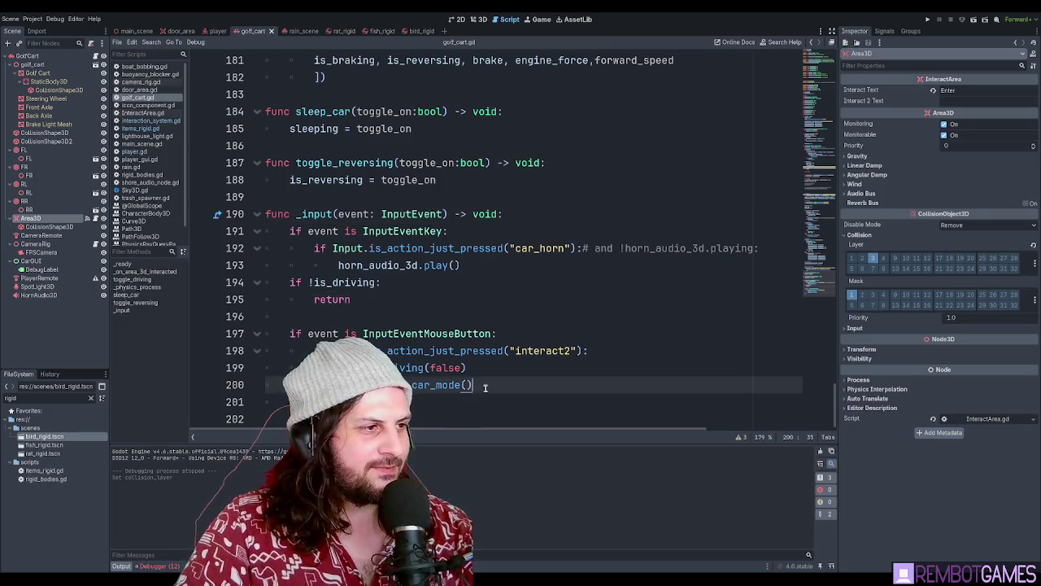
pyautogui.press('F5')
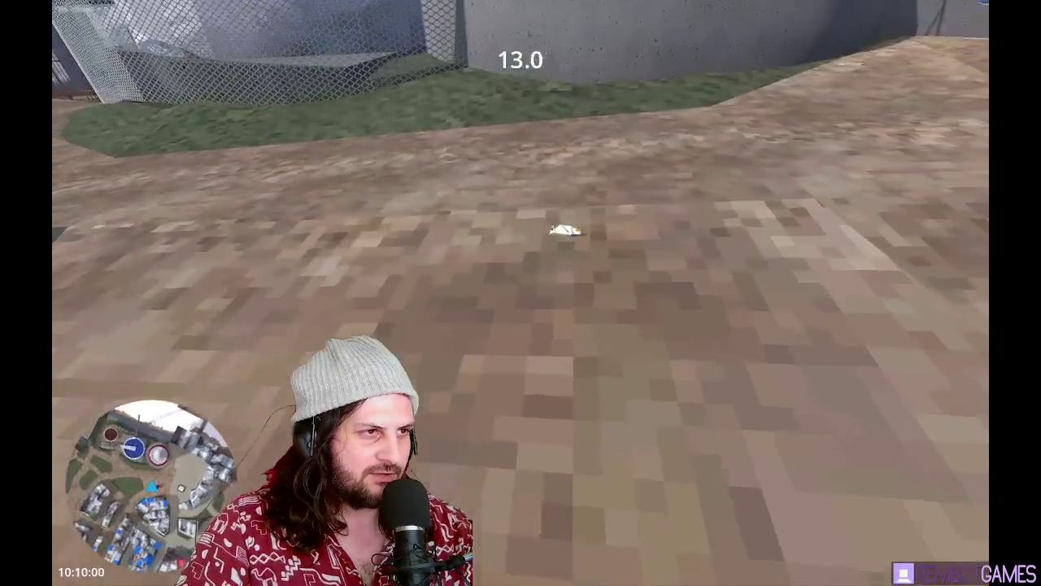
# Walk into the shed, rerun the game to sit in the cart, then stop it
pyautogui.press('w')
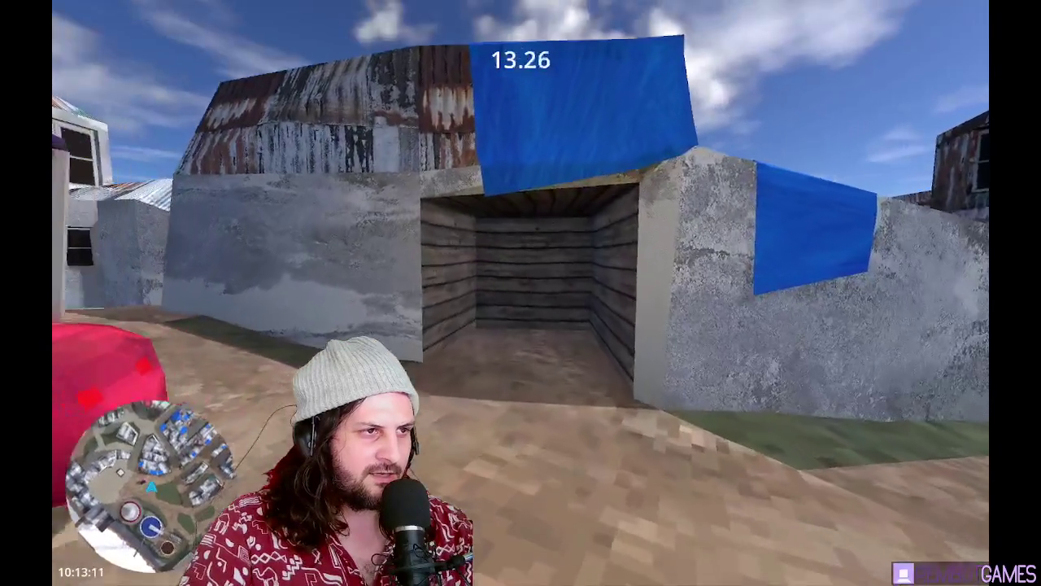
pyautogui.press('F8')
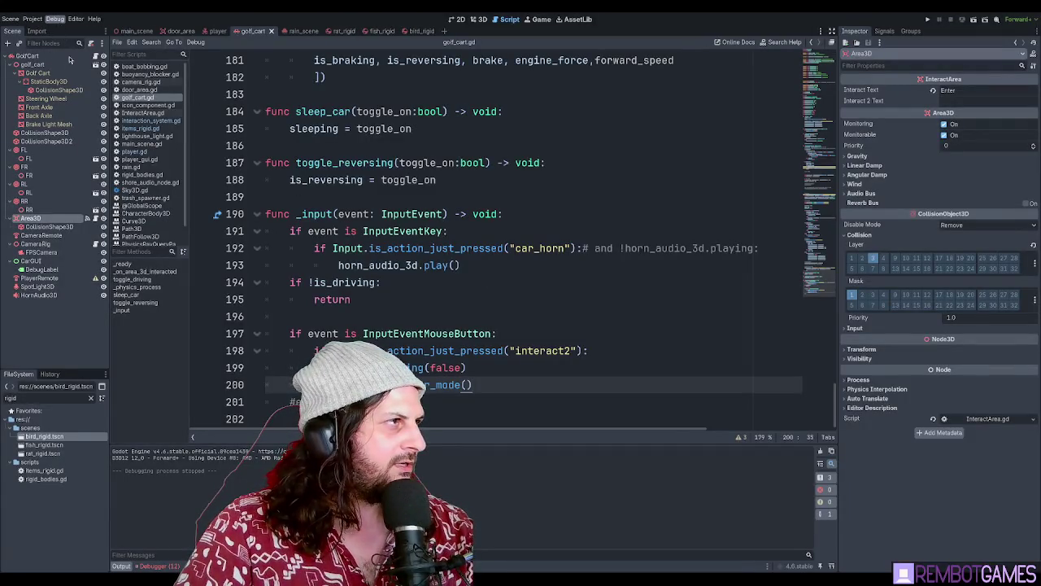
pyautogui.press('F5')
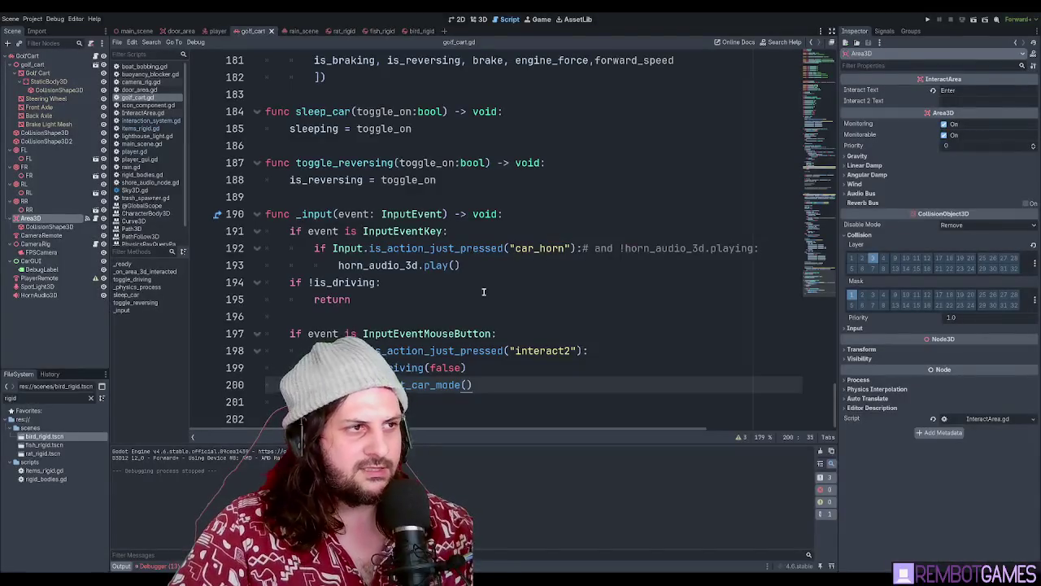
pyautogui.hotkey('ctrl', 's')
pyautogui.click(309, 402)
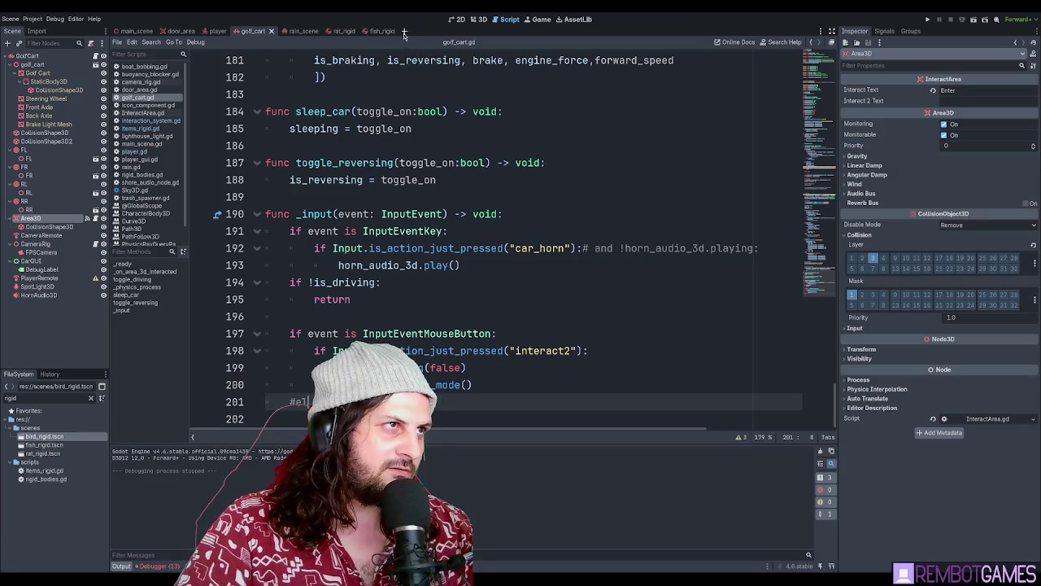
# Close rat_rigid, select the main scene's BuoyancyBlocker, and show its collision layers
pyautogui.middleClick(354, 32)
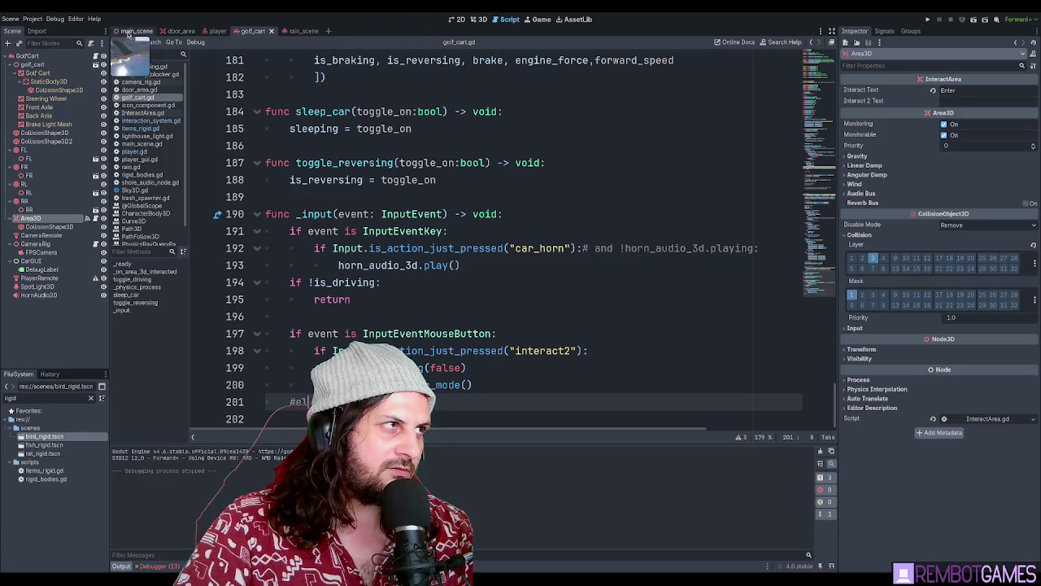
pyautogui.click(134, 31)
pyautogui.click(59, 254)
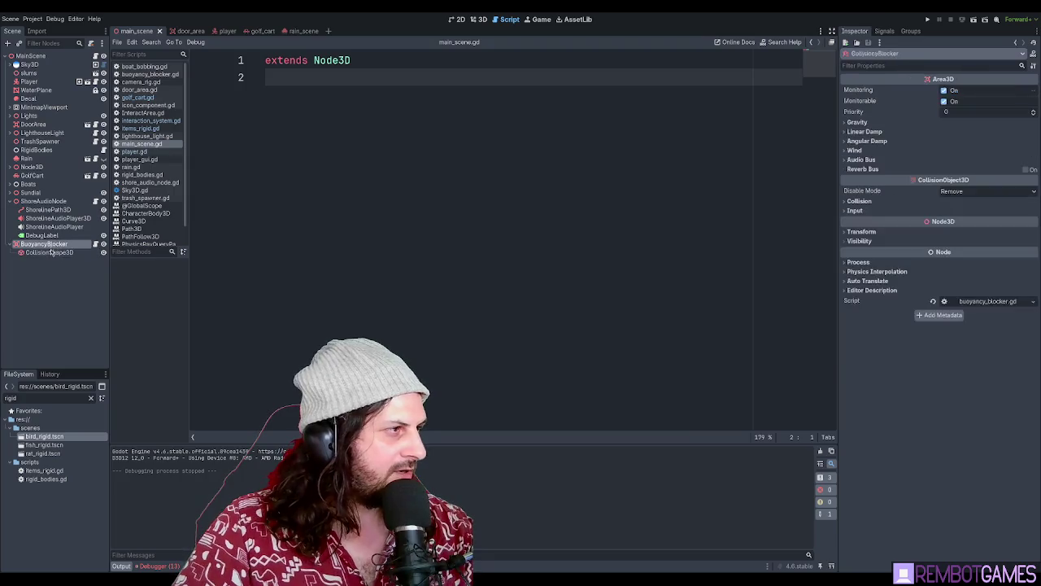
pyautogui.click(44, 245)
pyautogui.click(859, 201)
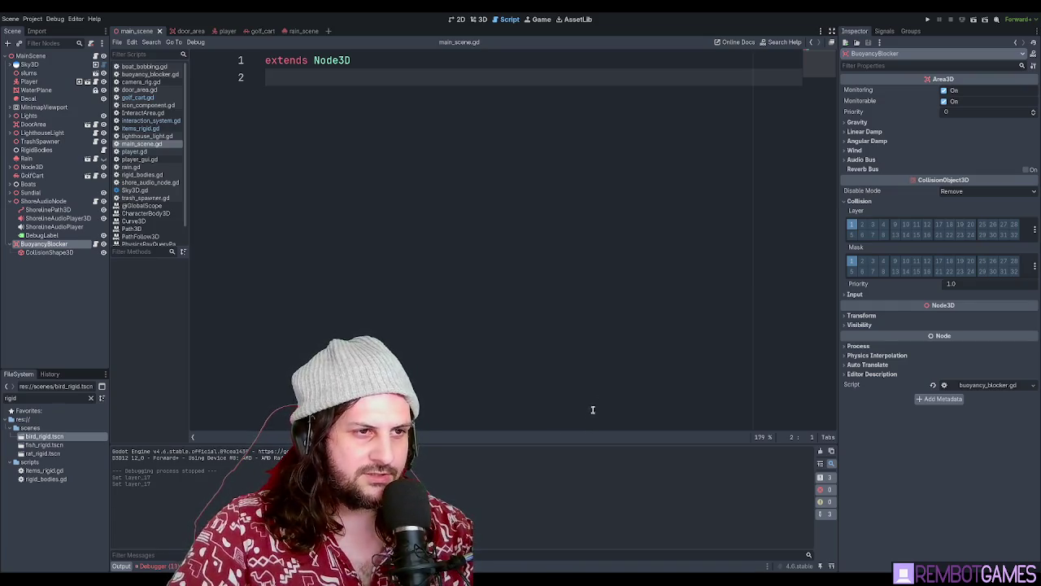
# Move the BuoyancyBlocker from collision layer 1 to layer 17 and save
pyautogui.click(940, 225)
pyautogui.click(851, 224)
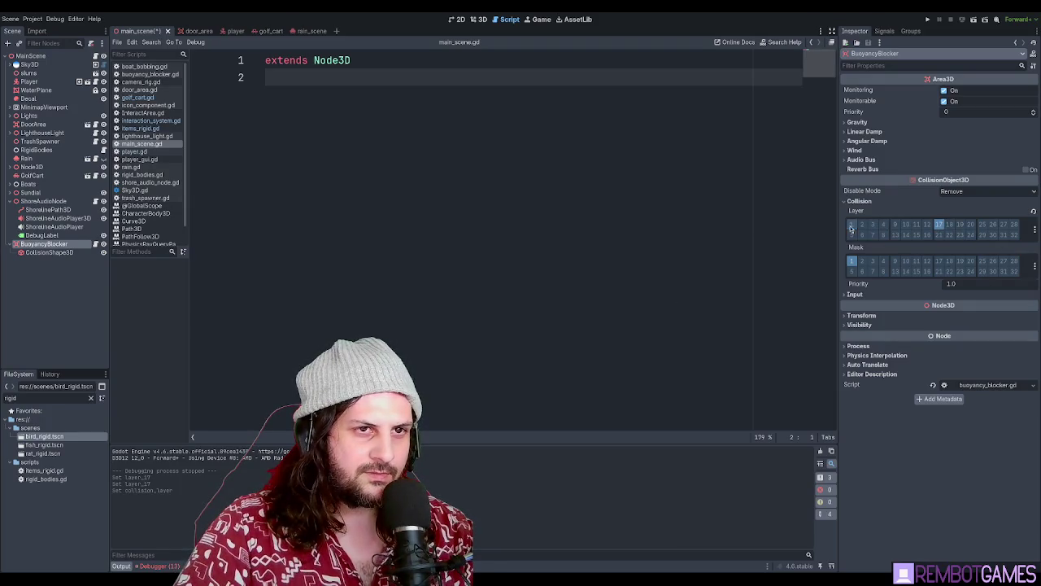
pyautogui.hotkey('ctrl', 's')
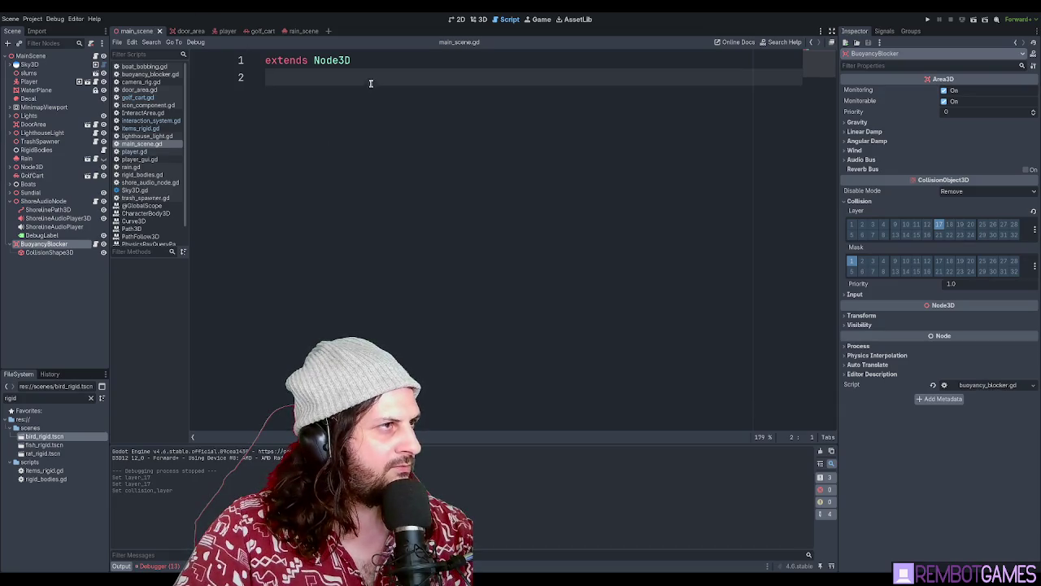